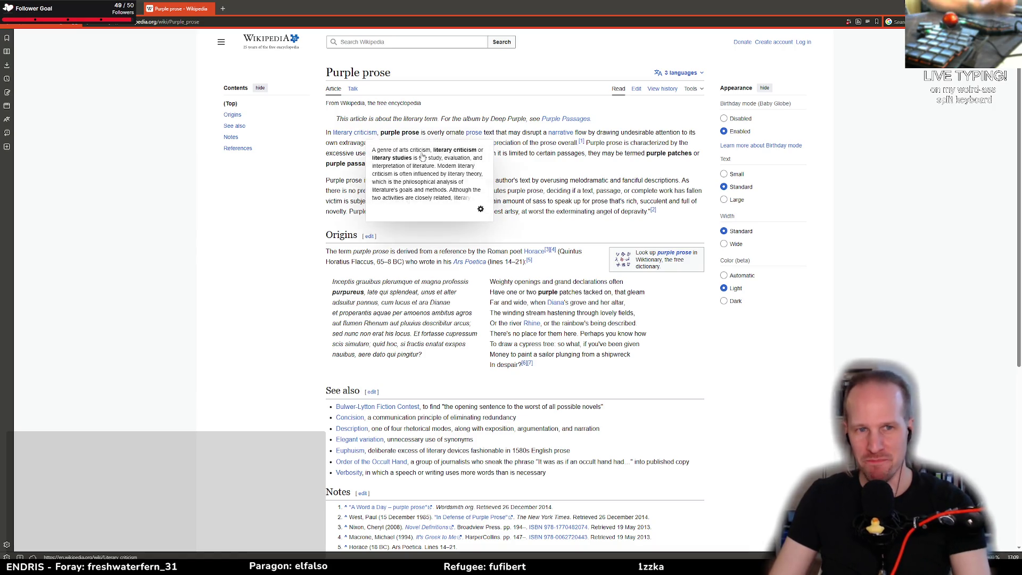
Highlight and then deselect passages of the Wikipedia Purple prose article
{"action": "mouse_move", "coordinate": [385, 132]}
{"action": "left_mouse_down"}
{"action": "mouse_move", "coordinate": [521, 133]}
{"action": "mouse_move", "coordinate": [328, 133]}
{"action": "mouse_move", "coordinate": [683, 131]}
{"action": "left_mouse_up"}
{"action": "left_click", "coordinate": [551, 164]}
{"action": "left_click_drag", "start_coordinate": [331, 143], "coordinate": [421, 142]}
{"action": "left_click", "coordinate": [426, 142]}
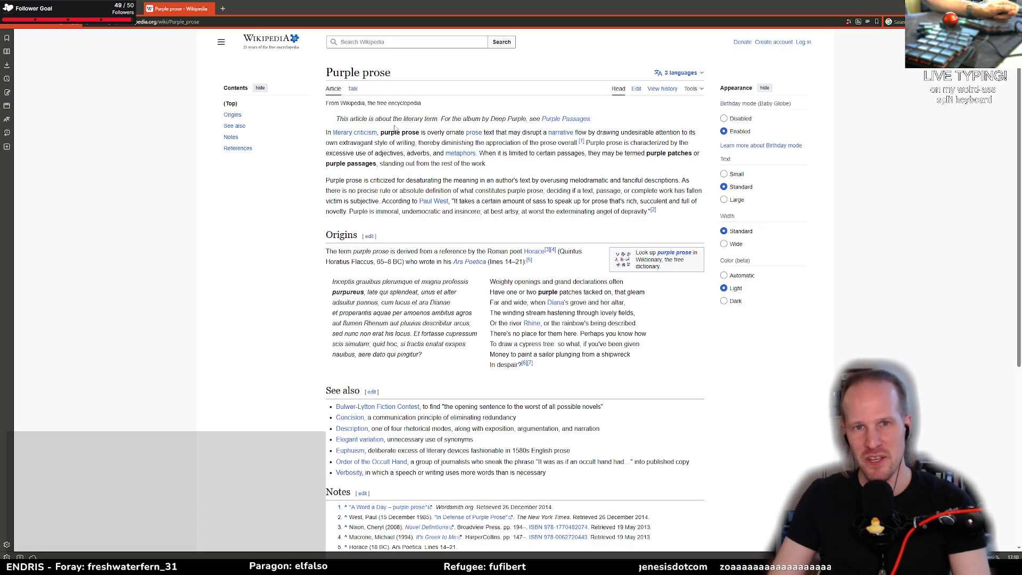
Load itch.io/jams in the browser, then return to the impaler's collision code in GameMaker
{"action": "key", "text": "ctrl+l"}
{"action": "type", "text": "itch.io/jams"}
{"action": "key", "text": "Return"}
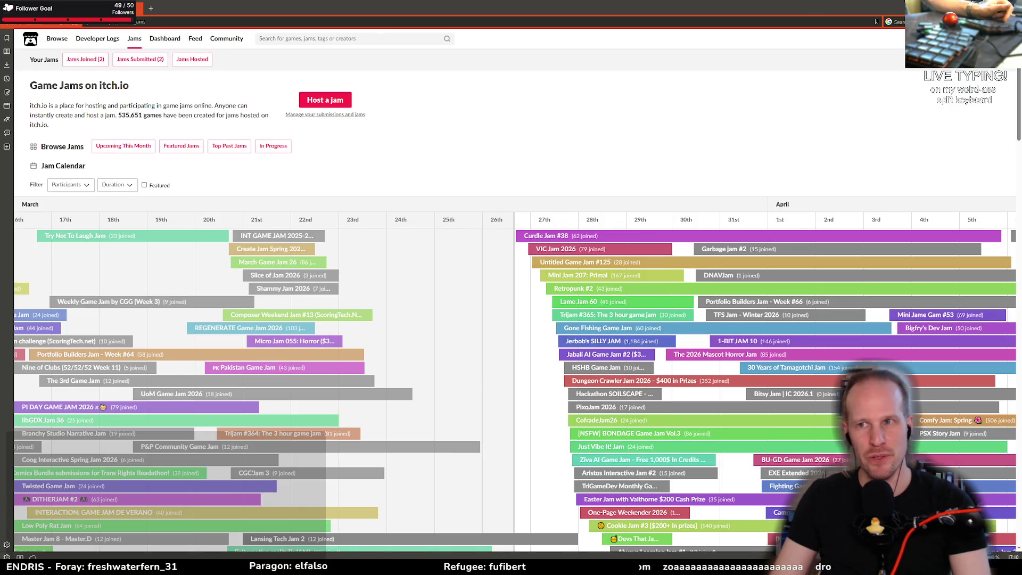
{"action": "key", "text": "alt+Tab"}
{"action": "left_click", "coordinate": [336, 237]}
{"action": "left_click", "coordinate": [288, 218]}
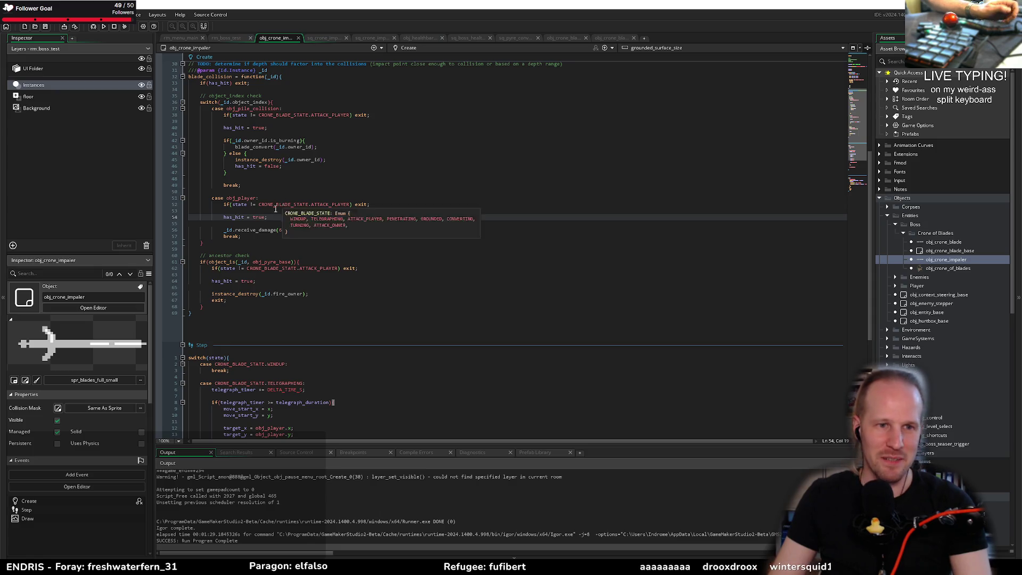
Review obj_crone_impaler's Create event collision code, from line 20 down to the obj_player case
{"action": "left_click", "coordinate": [274, 211]}
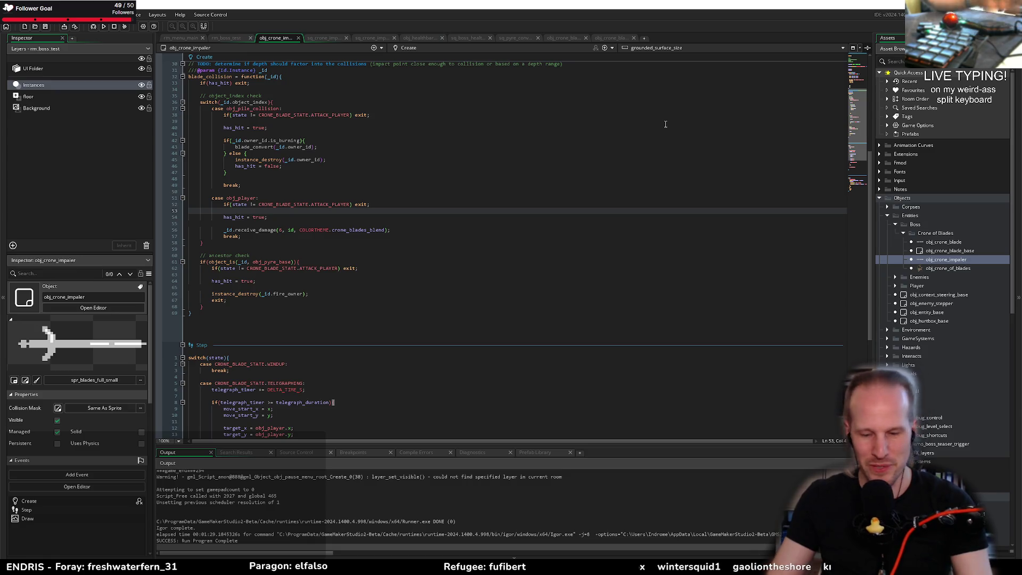
{"action": "left_click", "coordinate": [298, 192]}
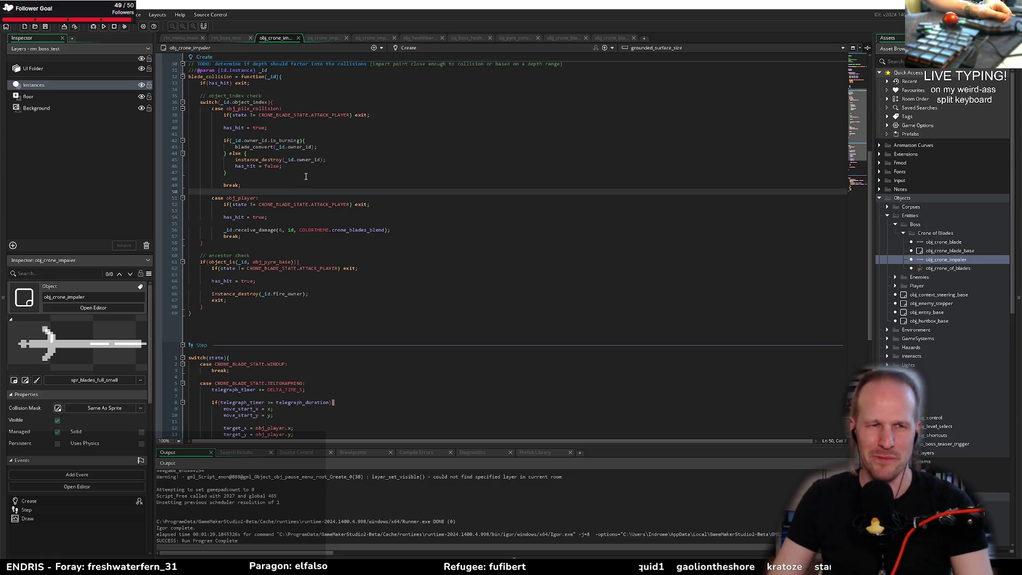
{"action": "scroll", "coordinate": [306, 176], "scroll_direction": "up", "scroll_amount": 10}
{"action": "left_click", "coordinate": [317, 228]}
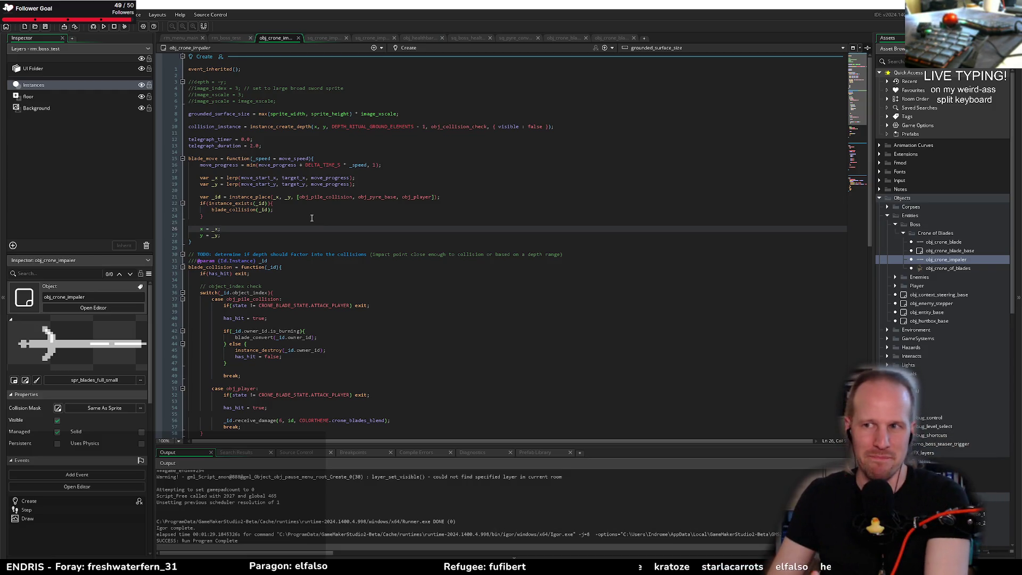
{"action": "key", "text": "Up"}
{"action": "key", "text": "Up"}
{"action": "key", "text": "Up"}
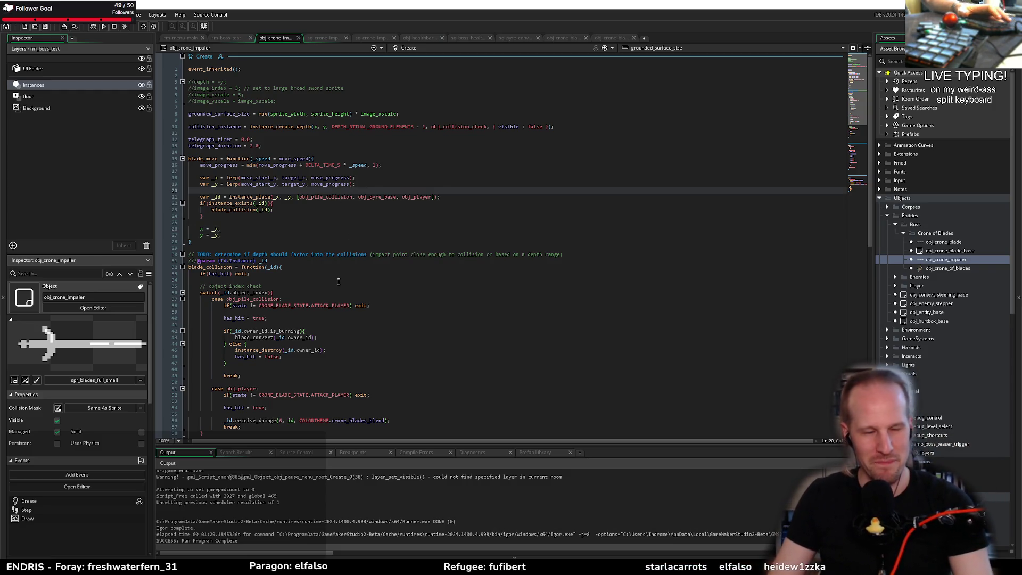
{"action": "key", "text": "Down"}
{"action": "key", "text": "Down"}
{"action": "key", "text": "Down"}
{"action": "scroll", "coordinate": [290, 320], "scroll_direction": "down", "scroll_amount": 4}
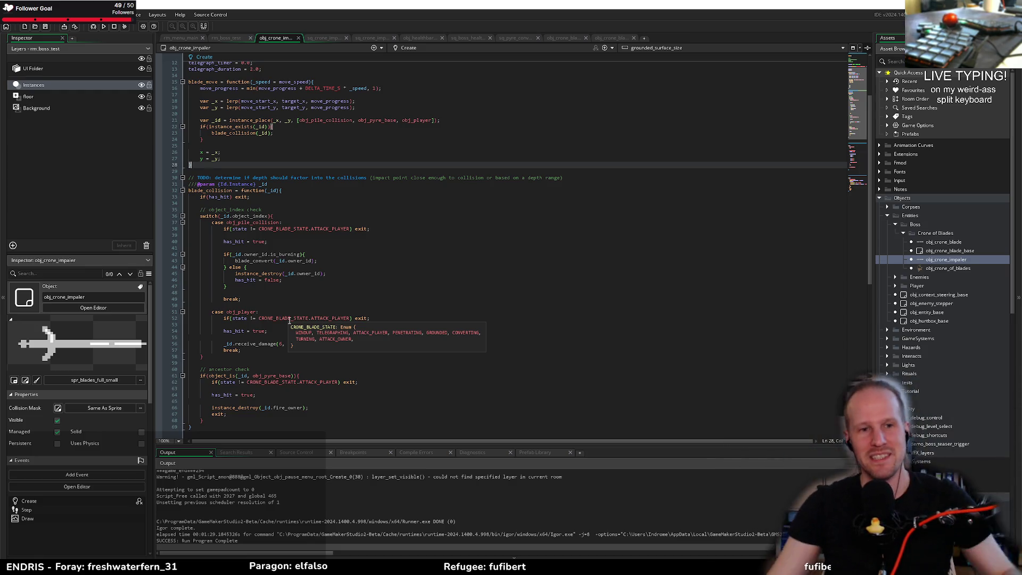
{"action": "left_click", "coordinate": [335, 325]}
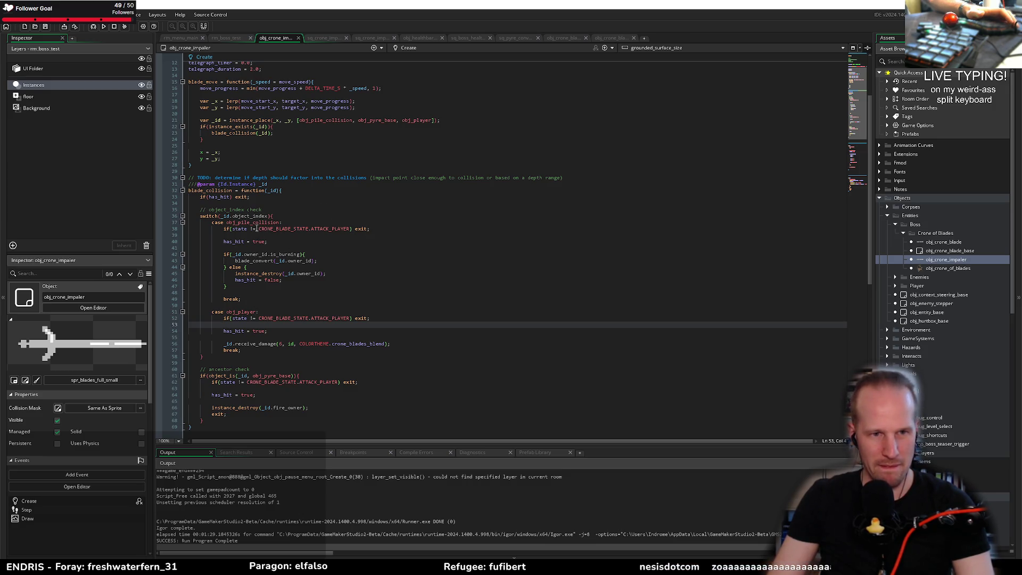
Compare target_x in the Step event with line 25 of the Create event
{"action": "left_click", "coordinate": [287, 364]}
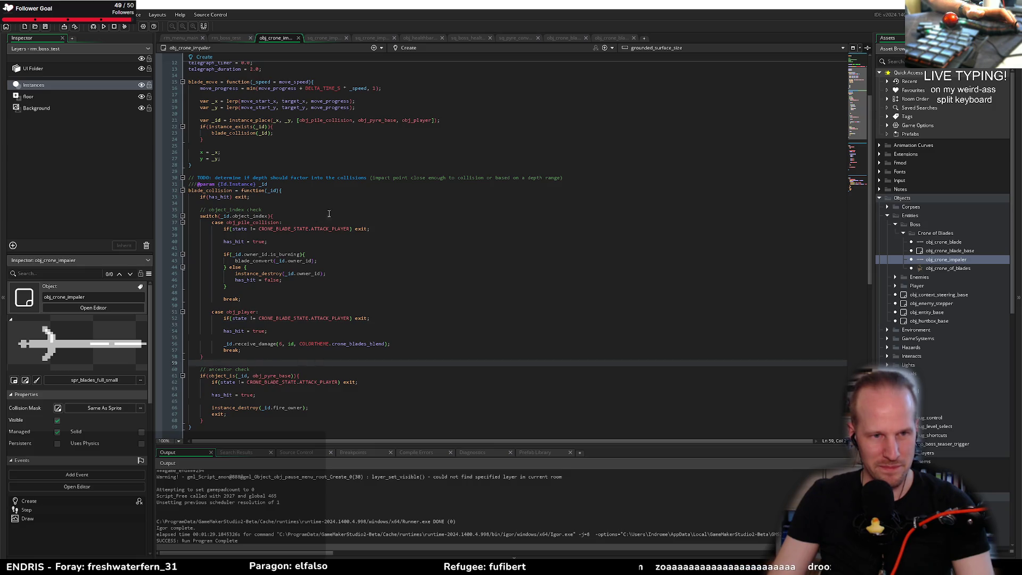
{"action": "scroll", "coordinate": [330, 214], "scroll_direction": "down", "scroll_amount": 8}
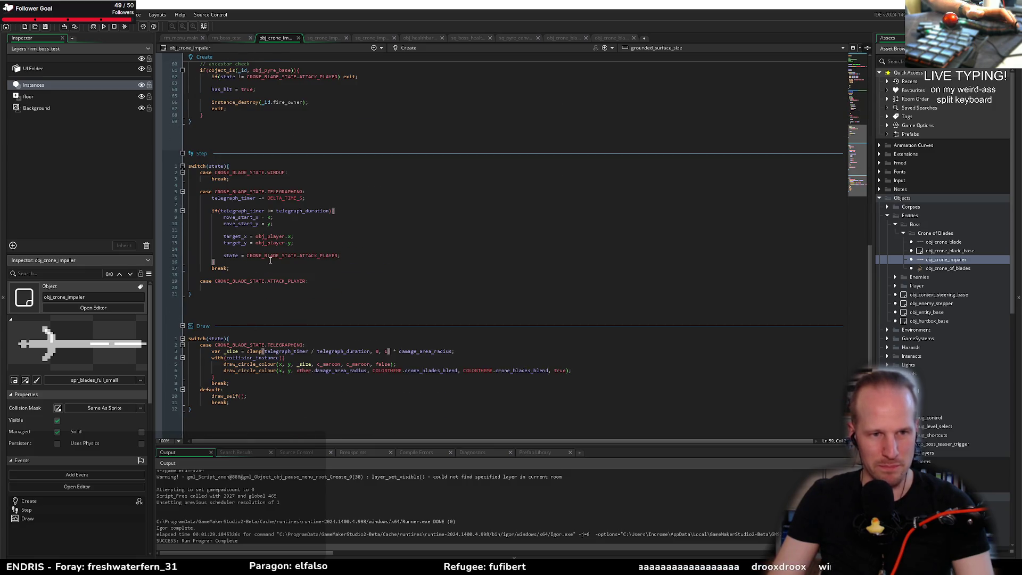
{"action": "scroll", "coordinate": [270, 260], "scroll_direction": "up", "scroll_amount": 10}
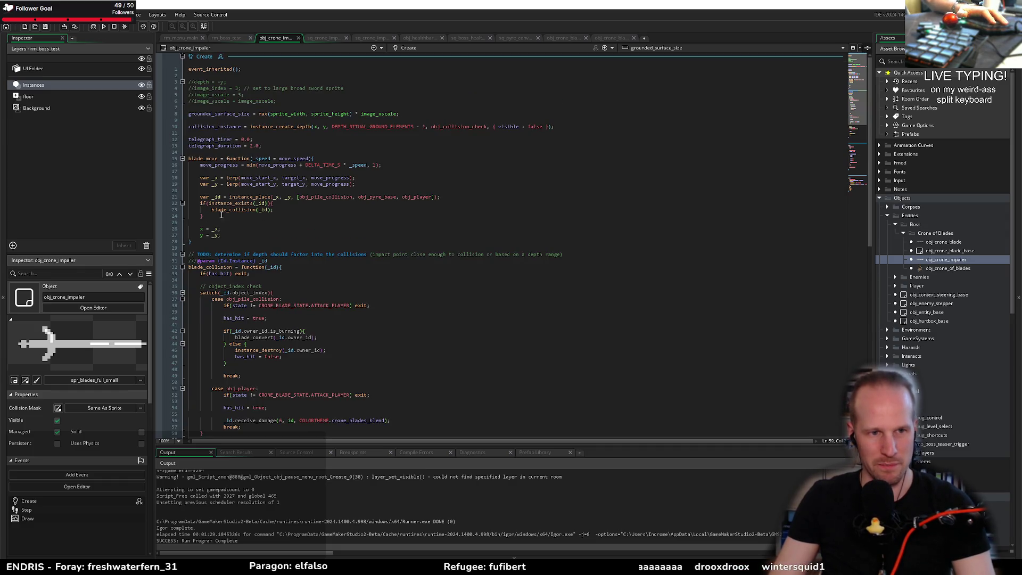
{"action": "scroll", "coordinate": [239, 171], "scroll_direction": "down", "scroll_amount": 10}
{"action": "double_click", "coordinate": [236, 274]}
{"action": "scroll", "coordinate": [235, 274], "scroll_direction": "up", "scroll_amount": 10}
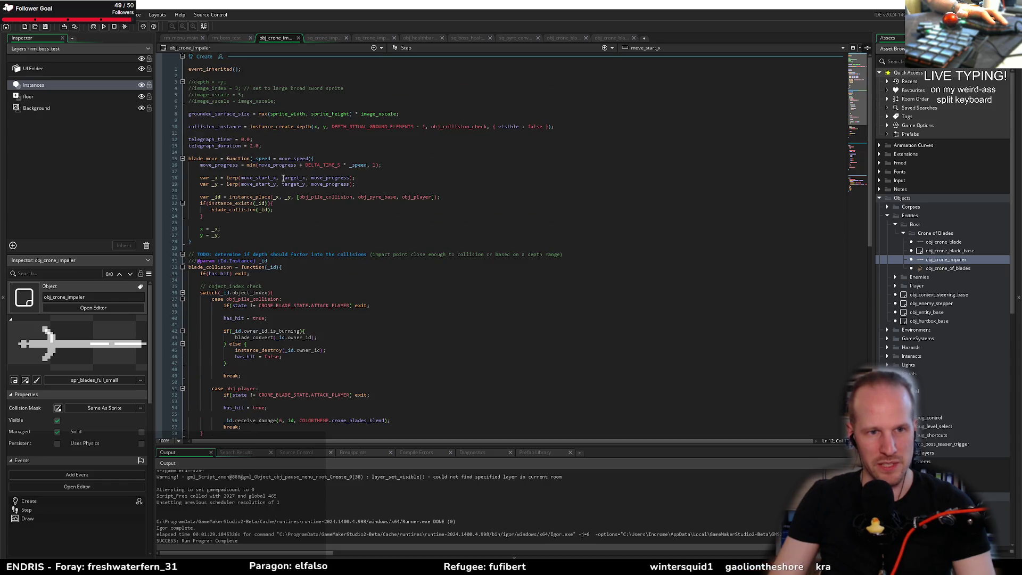
{"action": "left_click", "coordinate": [226, 222]}
{"action": "scroll", "coordinate": [225, 282], "scroll_direction": "down", "scroll_amount": 10}
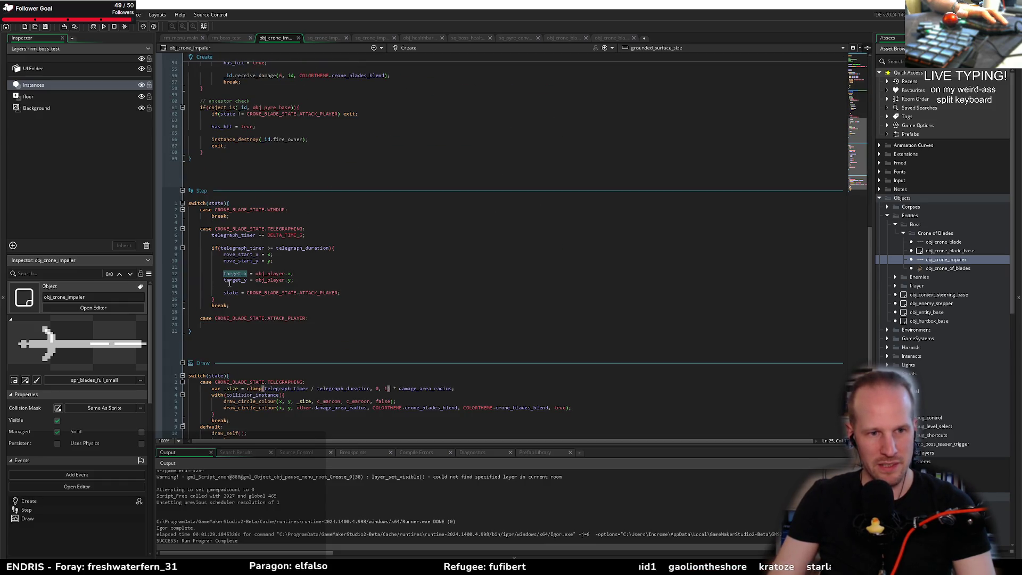
Add blade_move(); on line 20 of the ATTACK_PLAYER case and save
{"action": "left_click", "coordinate": [451, 326]}
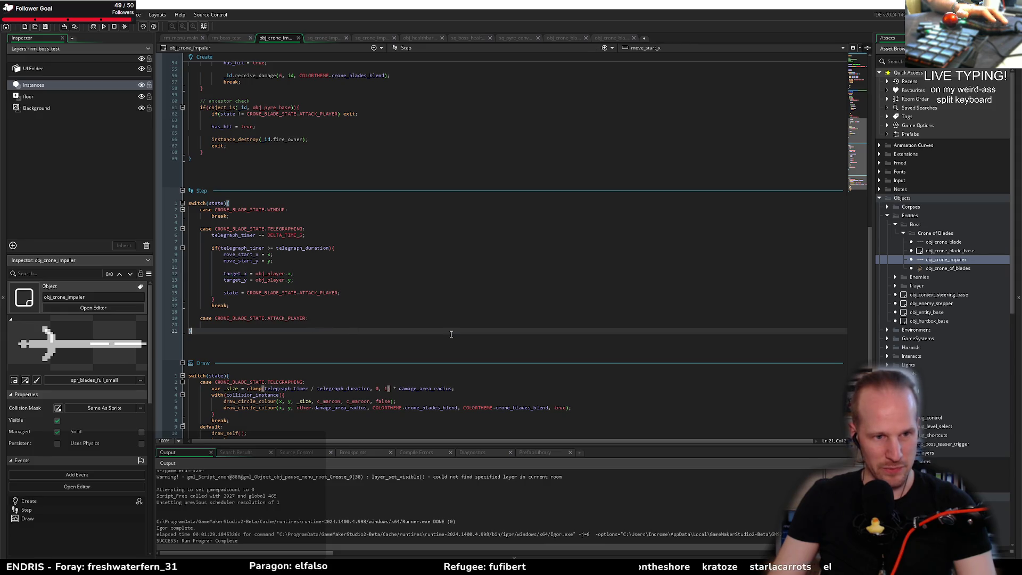
{"action": "key", "text": "Tab"}
{"action": "type", "text": "blade_move("}
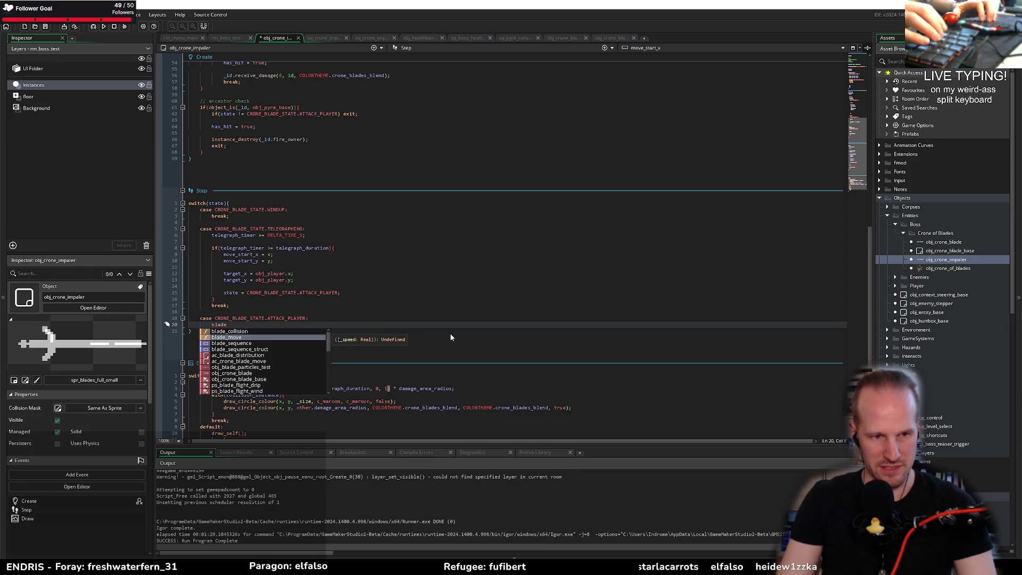
{"action": "type", "text": ");"}
{"action": "key", "text": "ctrl+s"}
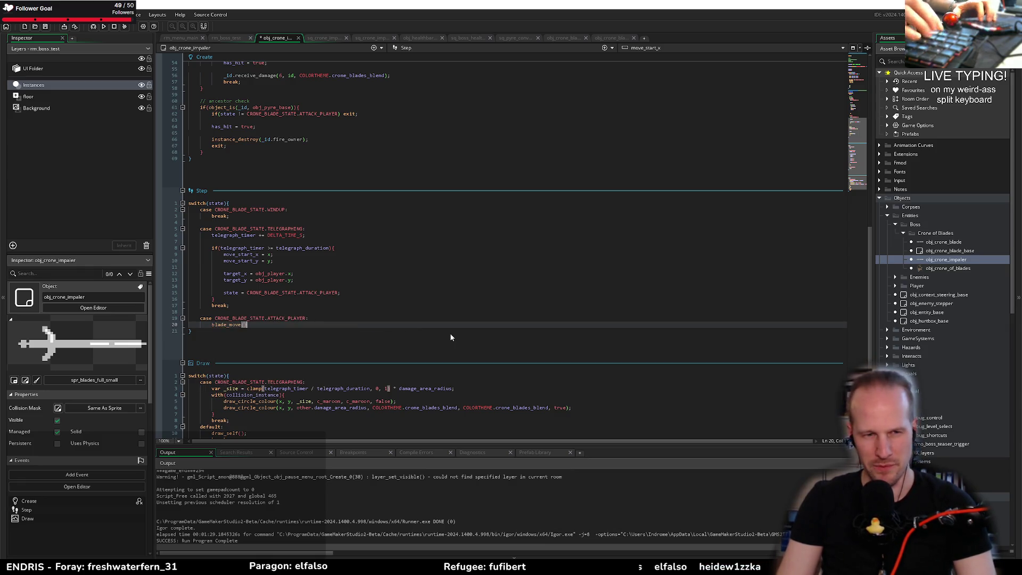
{"action": "scroll", "coordinate": [296, 151], "scroll_direction": "up", "scroll_amount": 10}
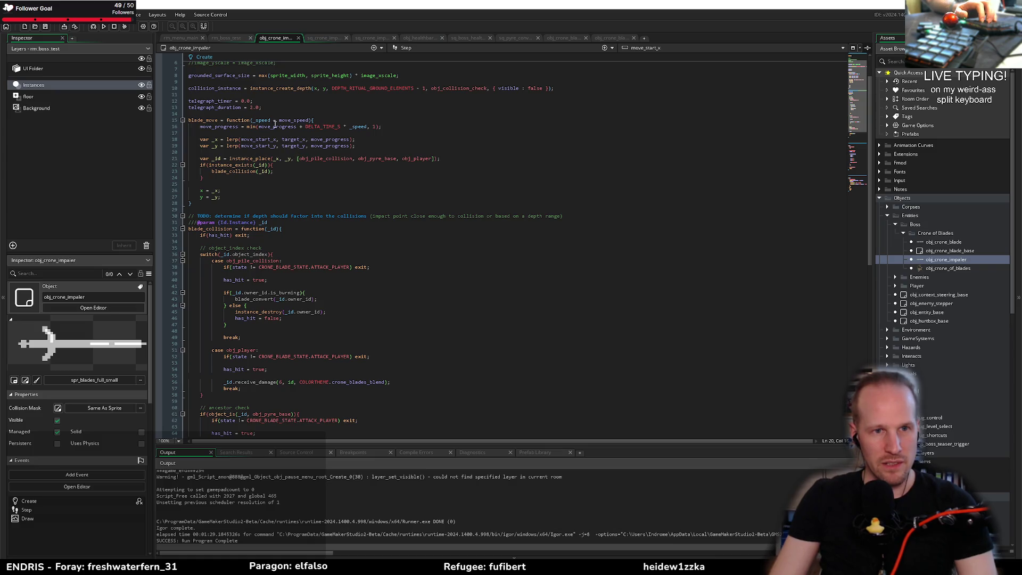
{"action": "double_click", "coordinate": [294, 119]}
{"action": "scroll", "coordinate": [223, 86], "scroll_direction": "up", "scroll_amount": 2}
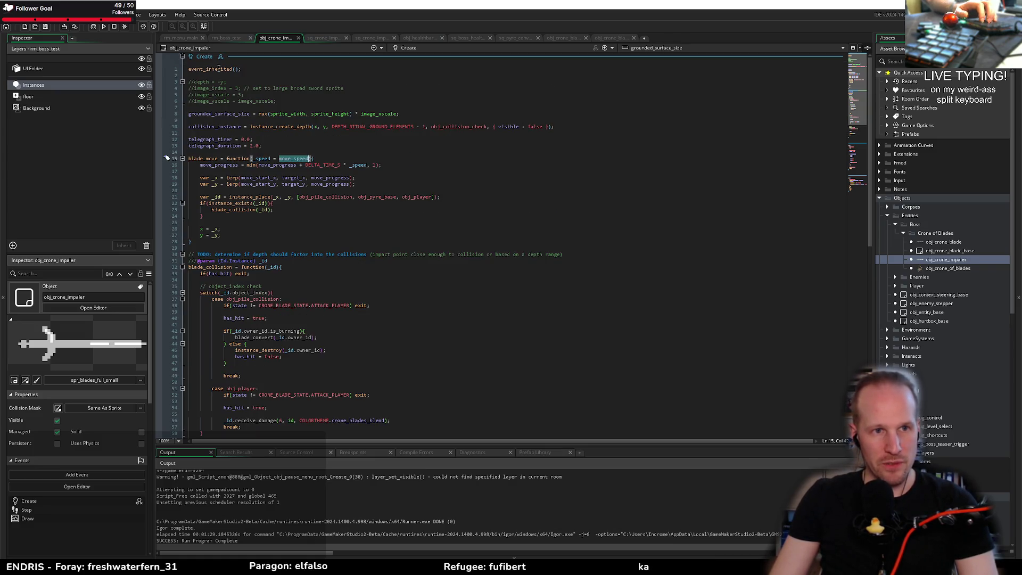
Look up where move_speed is defined in obj_crone_blade_base, then close that code
{"action": "middle_click", "coordinate": [219, 69]}
{"action": "double_click", "coordinate": [204, 145]}
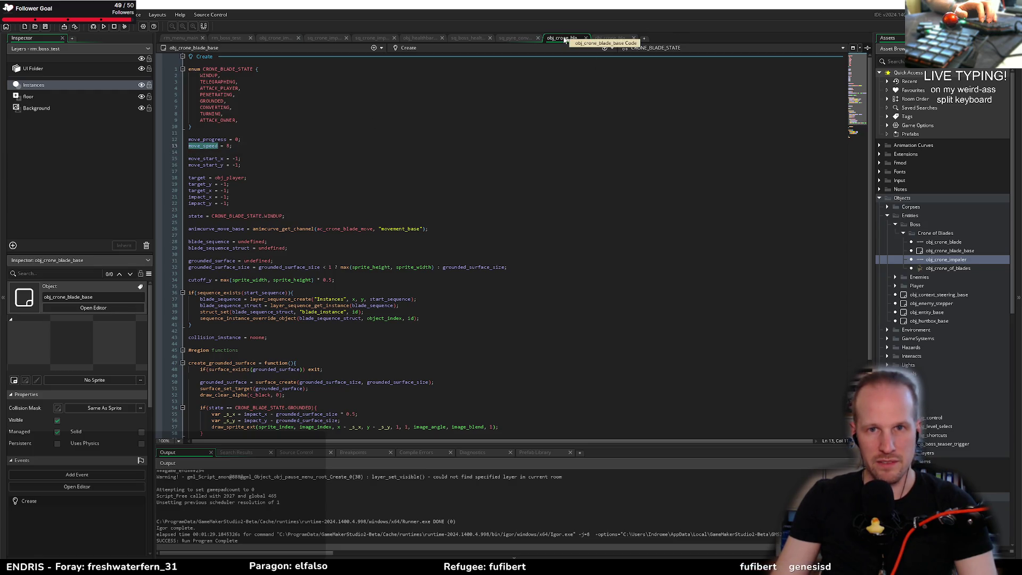
{"action": "middle_click", "coordinate": [567, 40]}
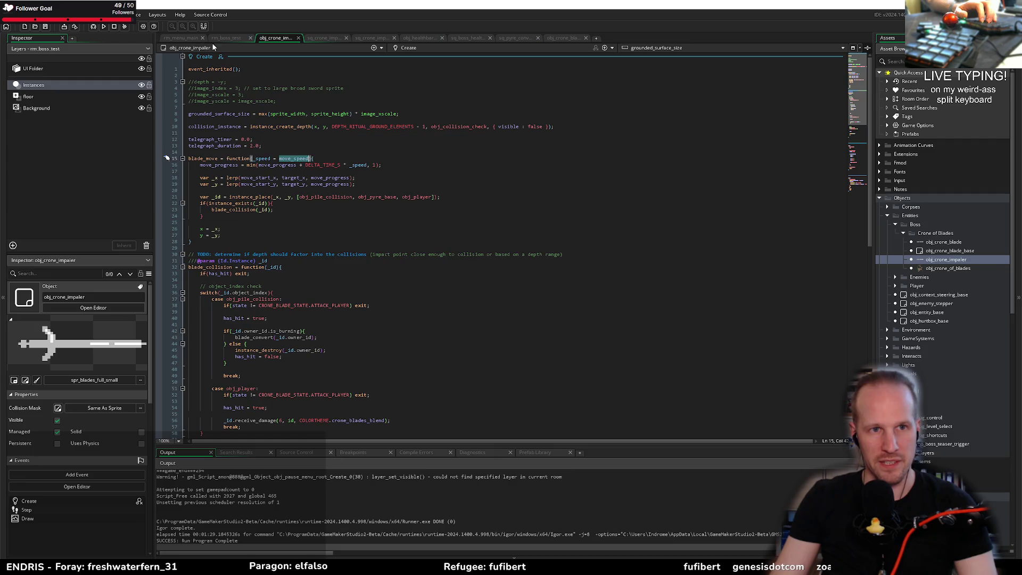
{"action": "scroll", "coordinate": [288, 307], "scroll_direction": "down", "scroll_amount": 10}
Start an if(move_progress >= 1){ block on the line below blade_move()
{"action": "left_click", "coordinate": [254, 327]}
{"action": "key", "text": "Return"}
{"action": "key", "text": "Return"}
{"action": "type", "text": "if(move"}
{"action": "key", "text": "Return"}
{"action": "type", "text": ">= "}
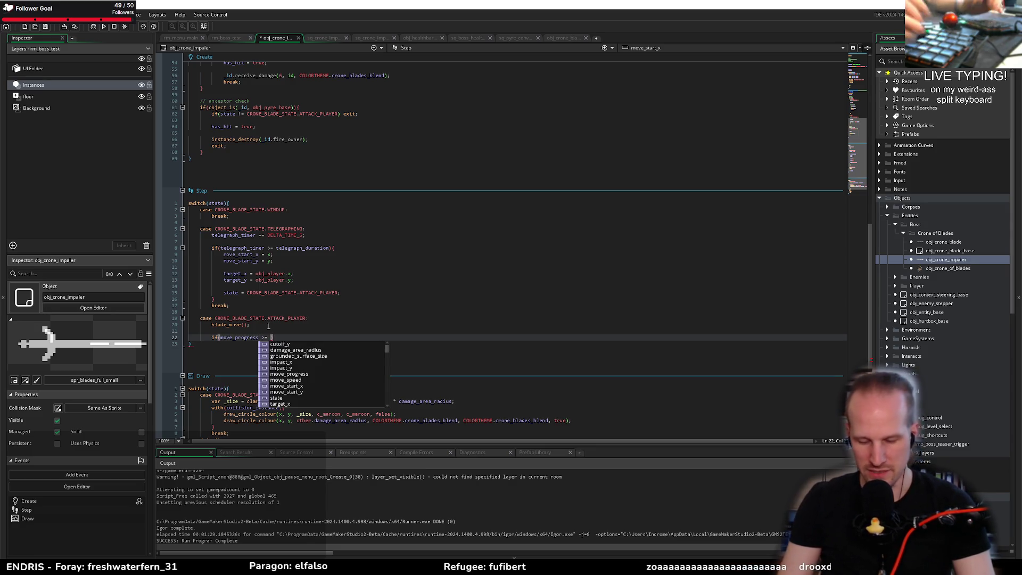
{"action": "type", "text": "1){"}
{"action": "key", "text": "Return"}
Check how obj_crone_blade's code uses move_progress for reference
{"action": "left_click", "coordinate": [563, 38]}
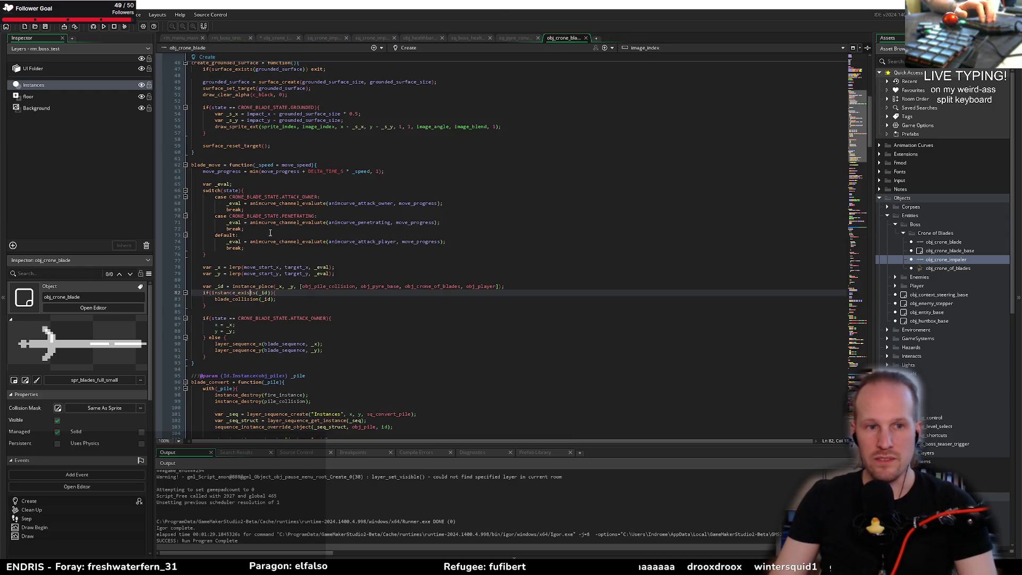
{"action": "scroll", "coordinate": [269, 363], "scroll_direction": "down", "scroll_amount": 20}
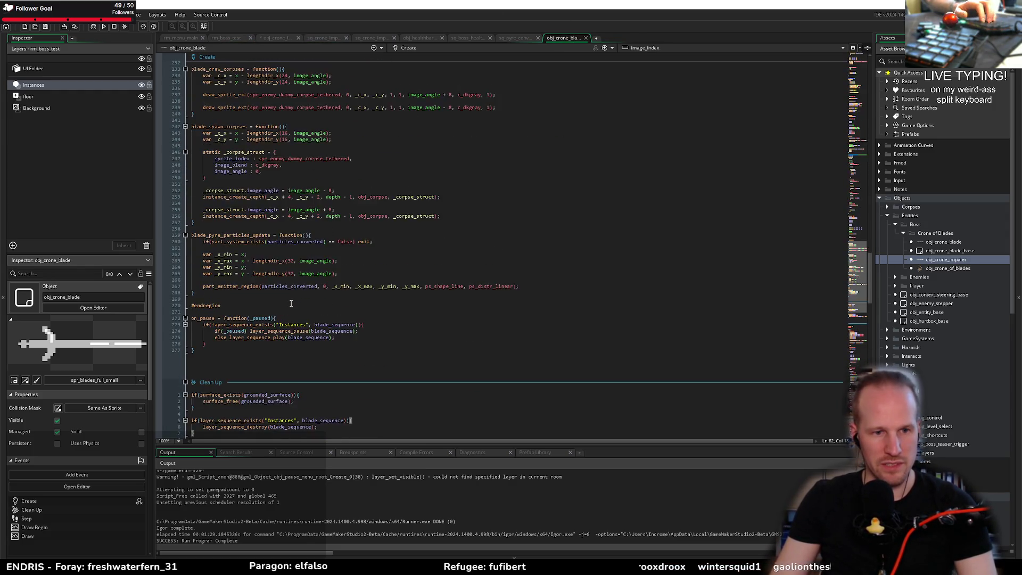
{"action": "scroll", "coordinate": [289, 299], "scroll_direction": "down", "scroll_amount": 10}
{"action": "double_click", "coordinate": [243, 222]}
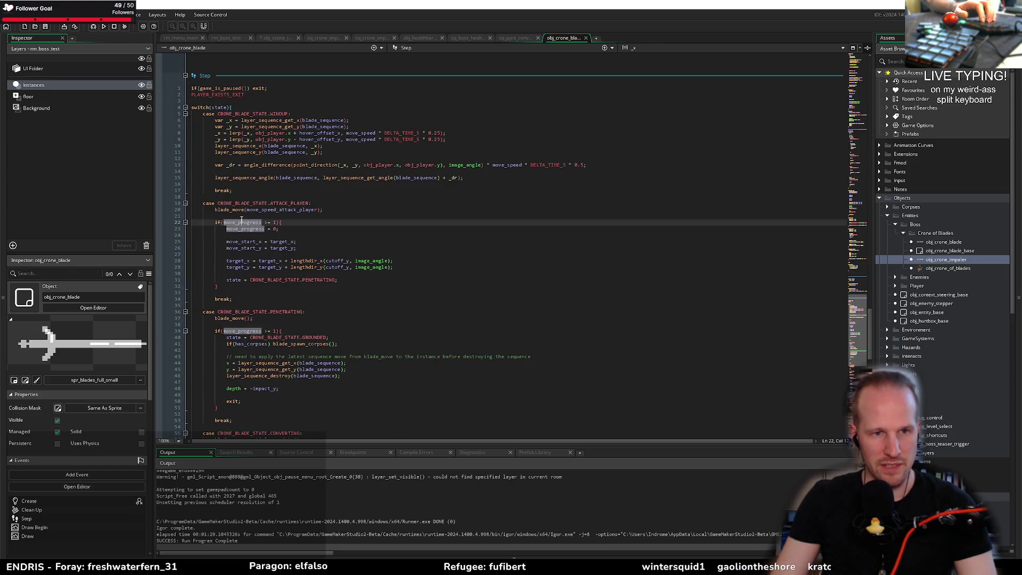
{"action": "left_click", "coordinate": [275, 38]}
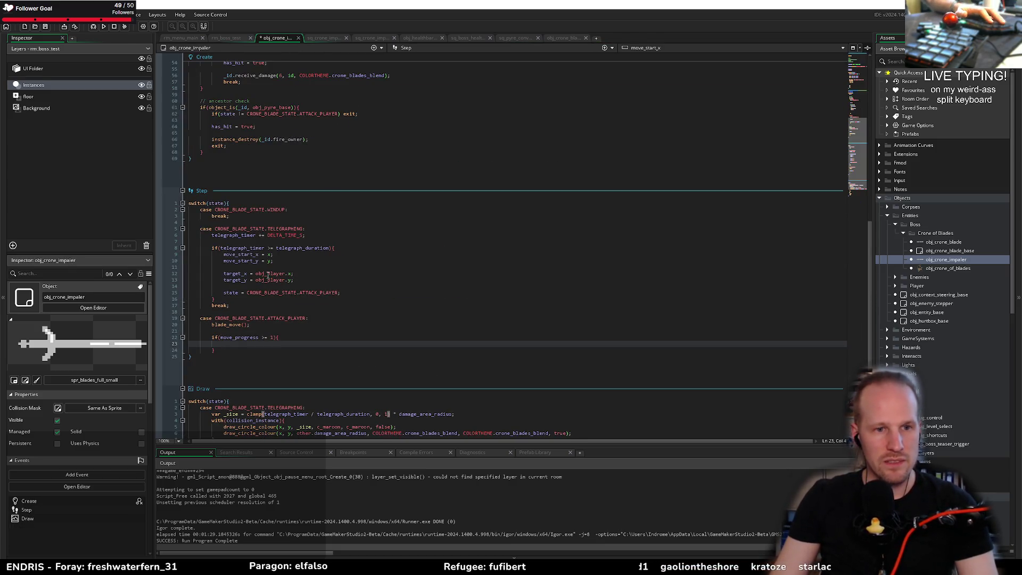
Add an empty line inside the if block and save the impaler code
{"action": "left_click", "coordinate": [451, 336]}
{"action": "key", "text": "Return"}
{"action": "key", "text": "ctrl+s"}
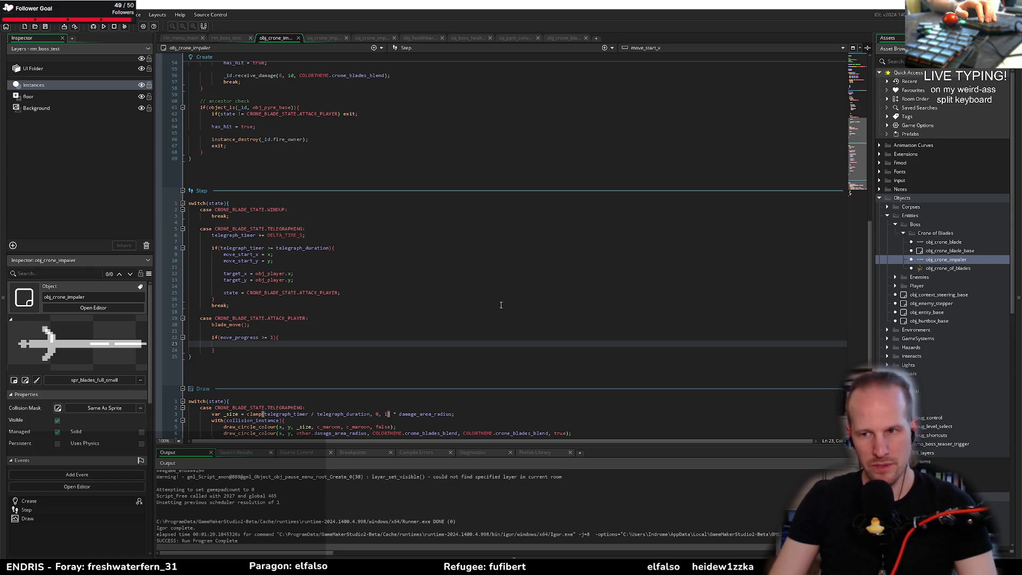
{"action": "left_click", "coordinate": [272, 330]}
{"action": "left_click", "coordinate": [260, 344]}
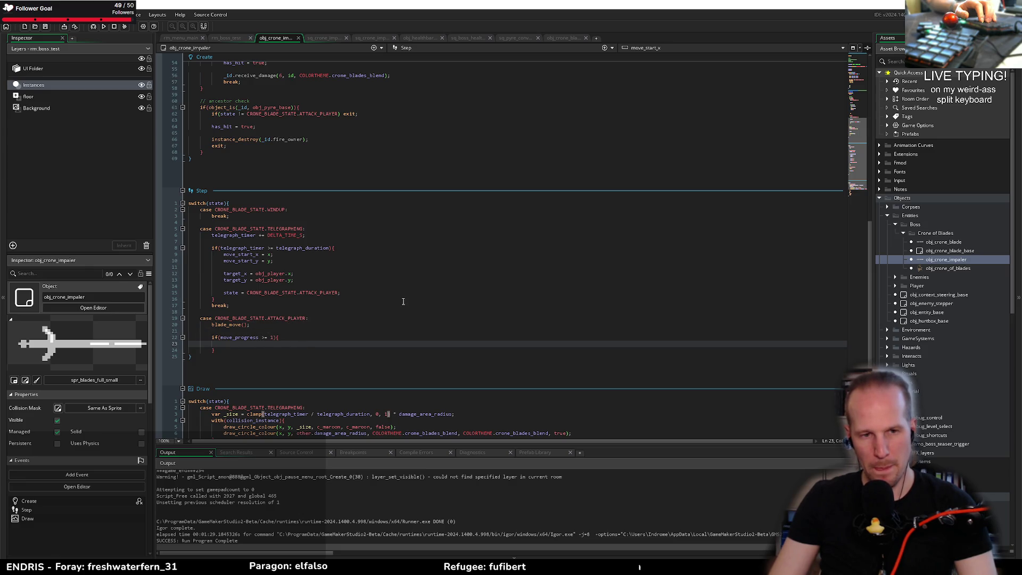
{"action": "scroll", "coordinate": [953, 390], "scroll_direction": "down", "scroll_amount": 7}
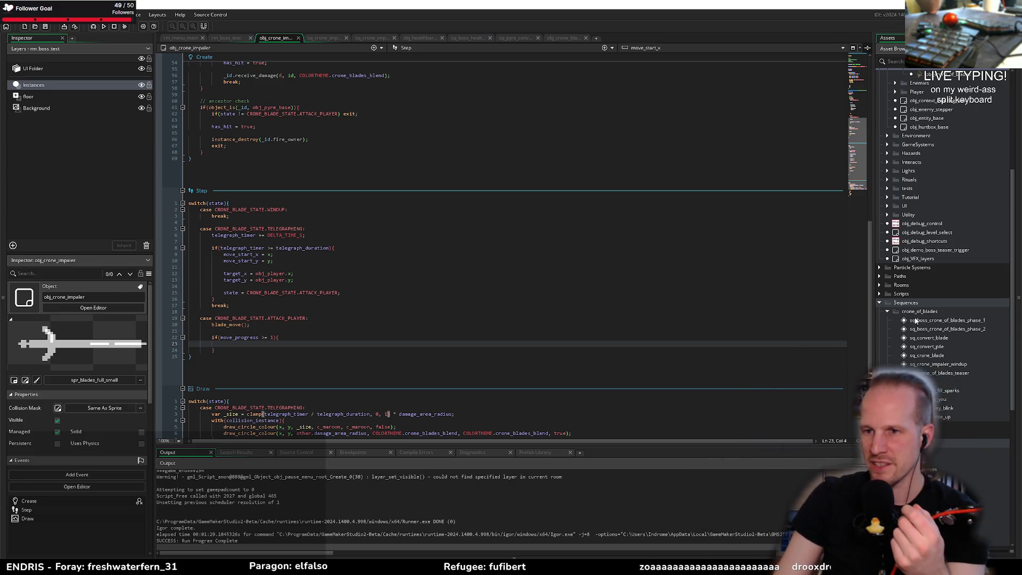
Duplicate sq_crone_impaler_windup as sq_crone_impaler_impact and open it in the sequence editor
{"action": "left_click", "coordinate": [914, 321]}
{"action": "left_click", "coordinate": [916, 339]}
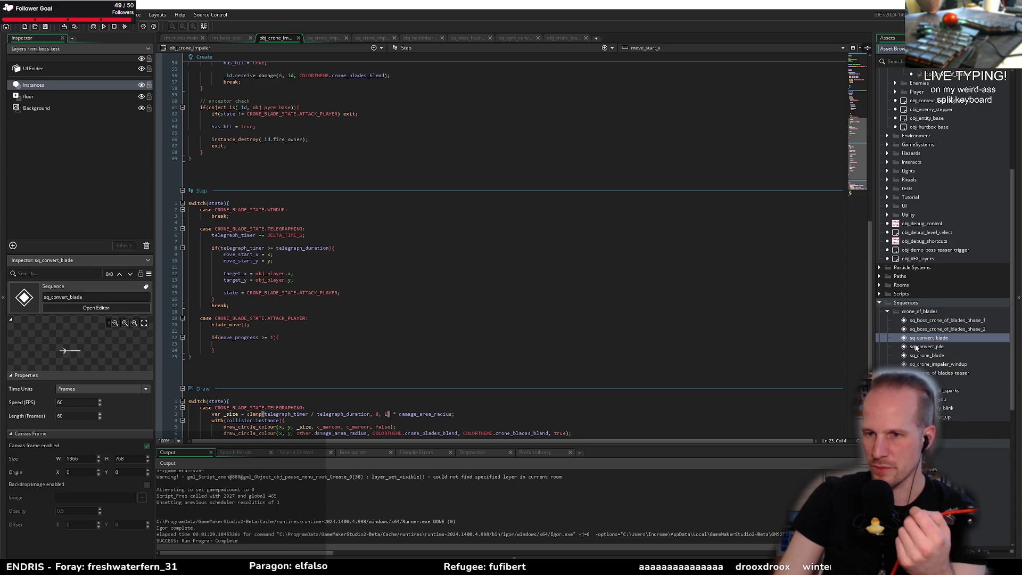
{"action": "left_click", "coordinate": [952, 365]}
{"action": "key", "text": "ctrl+d"}
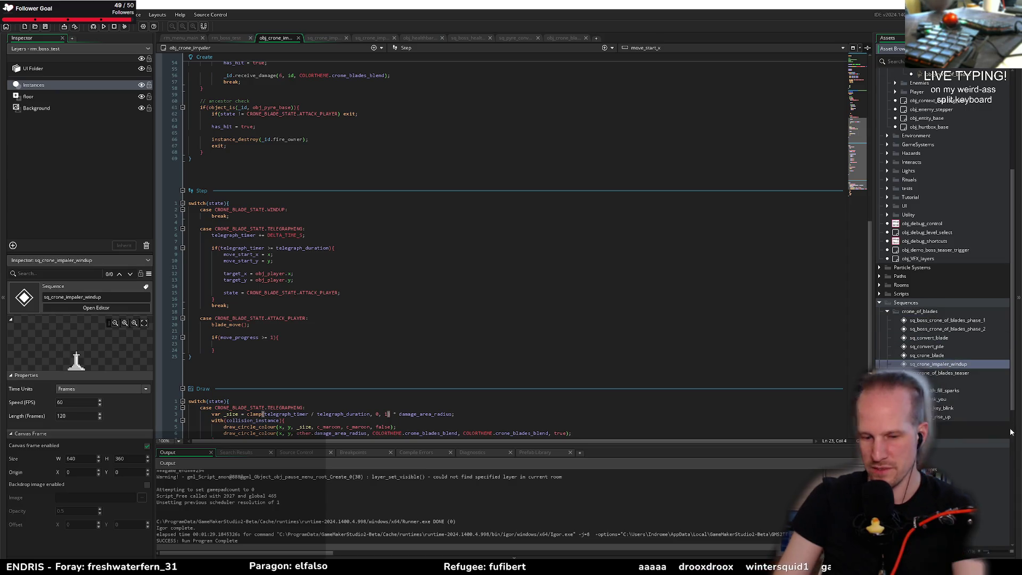
{"action": "type", "text": "sq_crone_impaler_p"}
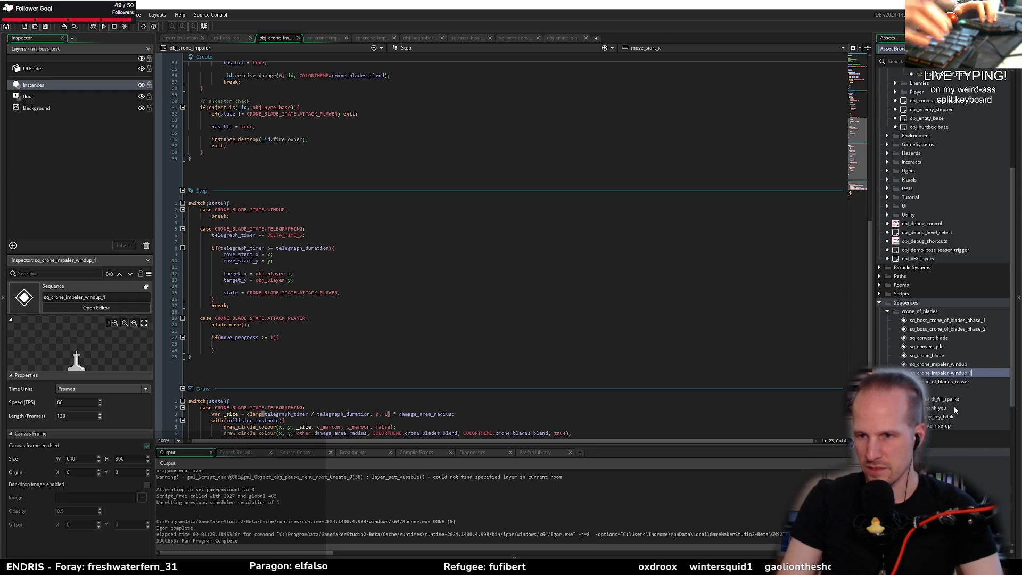
{"action": "type", "text": "en"}
{"action": "key", "text": "BackSpace"}
{"action": "key", "text": "BackSpace"}
{"action": "key", "text": "BackSpace"}
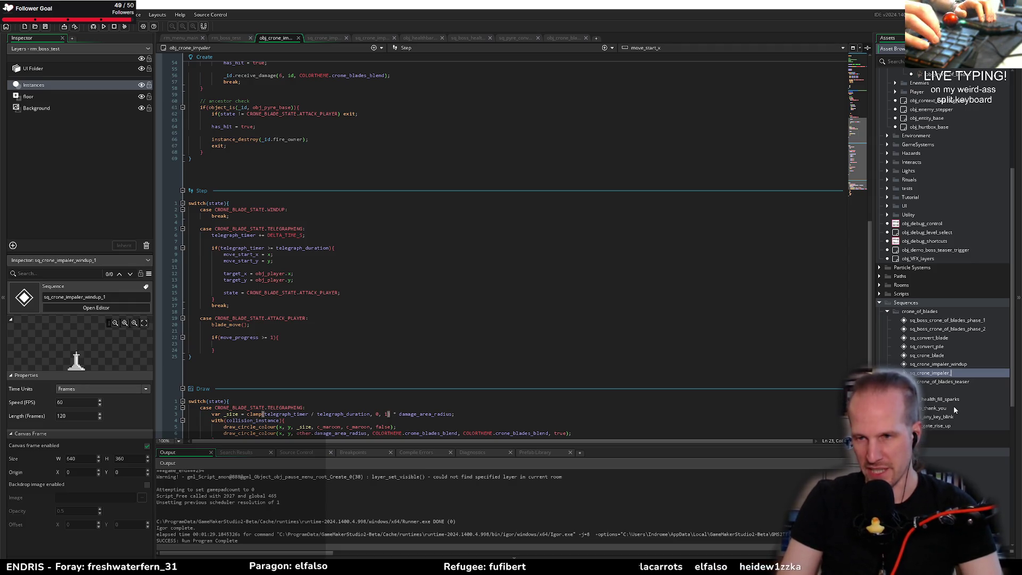
{"action": "type", "text": "impact"}
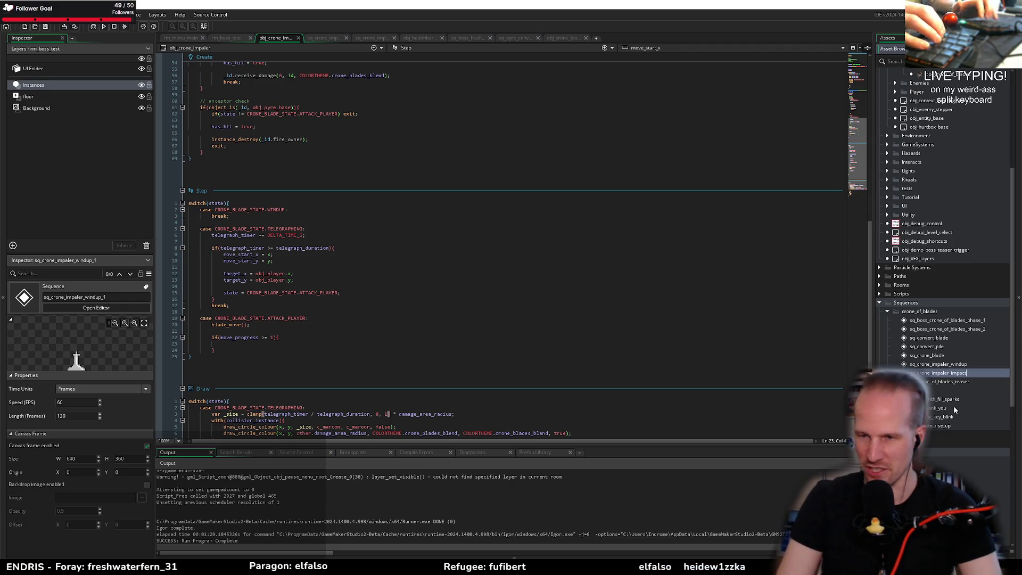
{"action": "key", "text": "Return"}
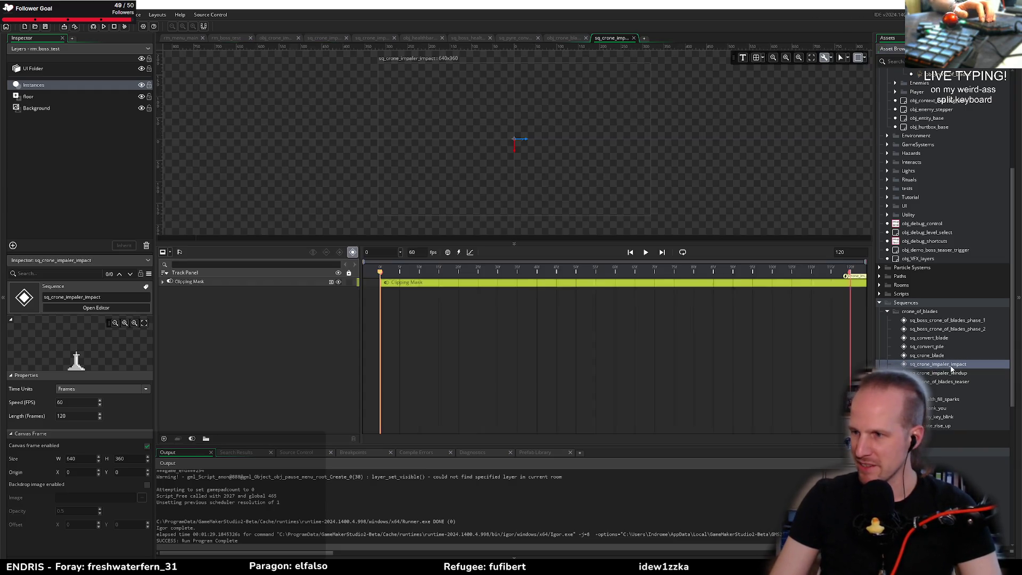
{"action": "double_click", "coordinate": [938, 365]}
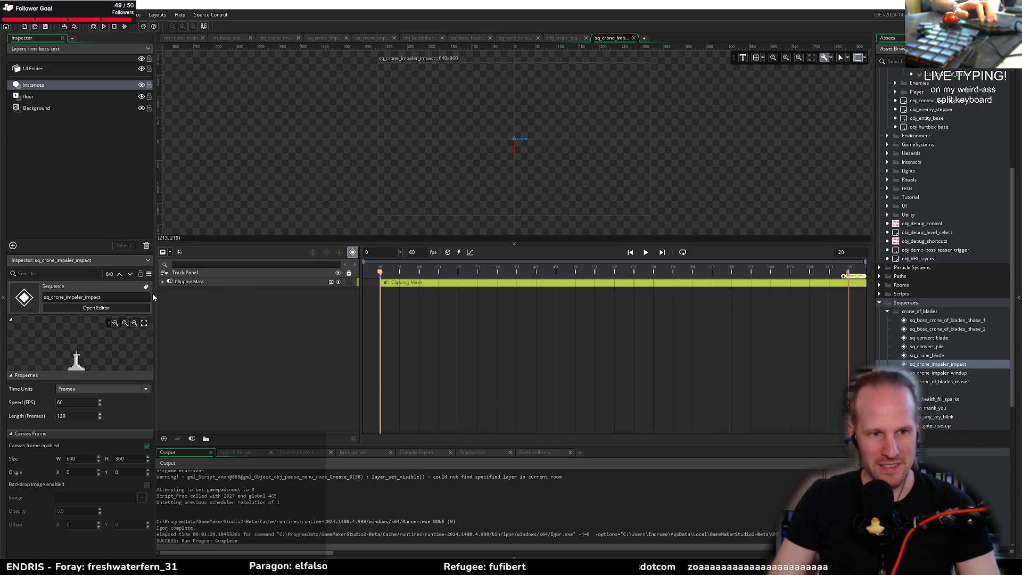
Expand the Clipping Mask, Mask and Subject tracks to reveal the sword's property tracks
{"action": "left_click", "coordinate": [164, 283]}
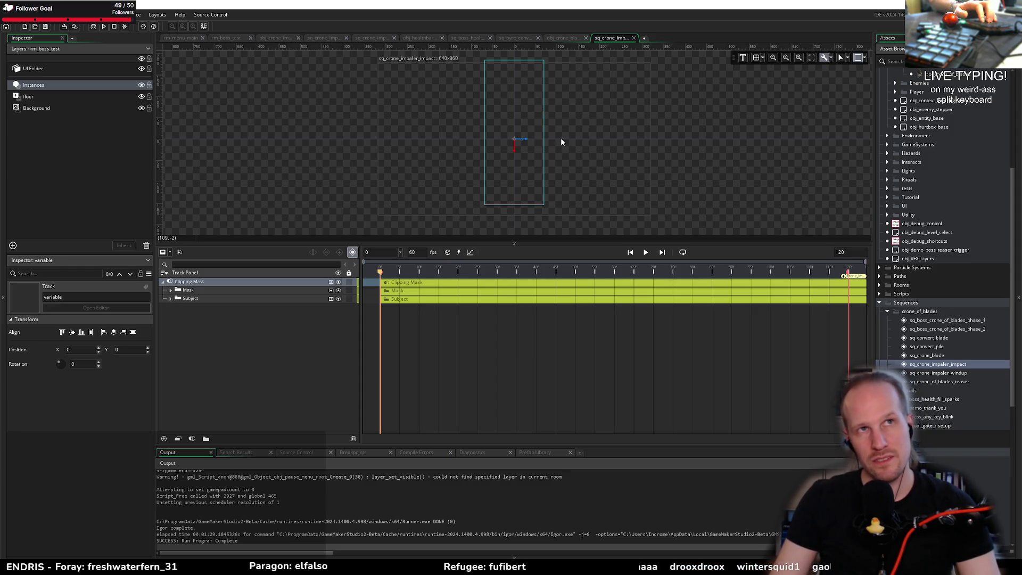
{"action": "left_click", "coordinate": [171, 290]}
{"action": "left_click", "coordinate": [172, 307]}
{"action": "left_click", "coordinate": [172, 308]}
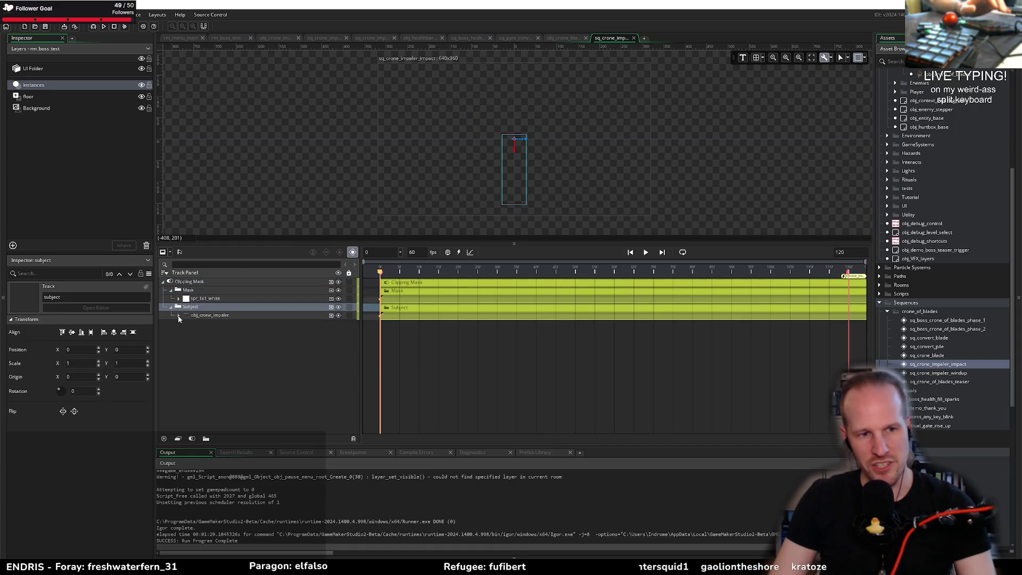
{"action": "left_click", "coordinate": [179, 315]}
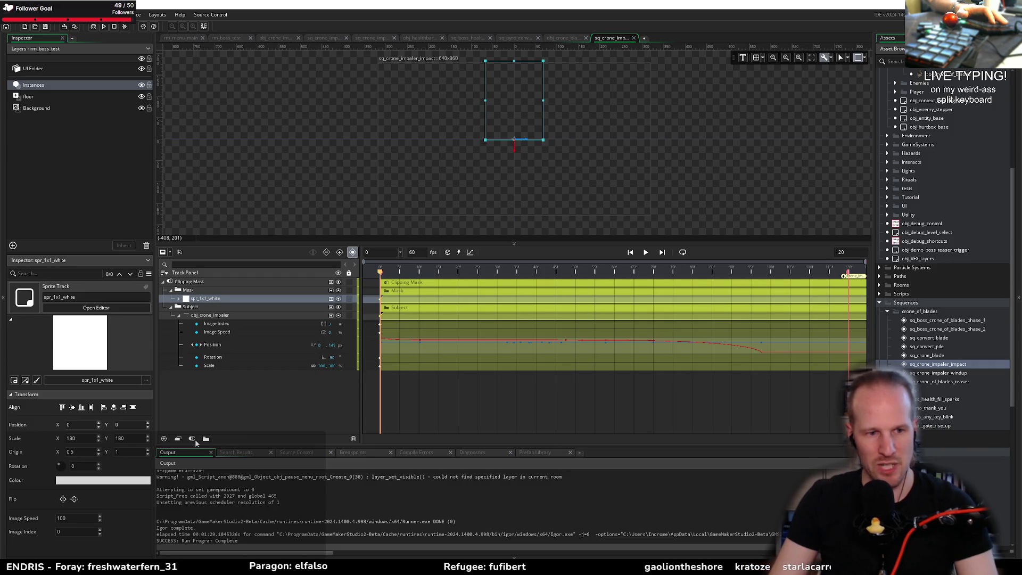
{"action": "scroll", "coordinate": [547, 166], "scroll_direction": "up", "scroll_amount": 4}
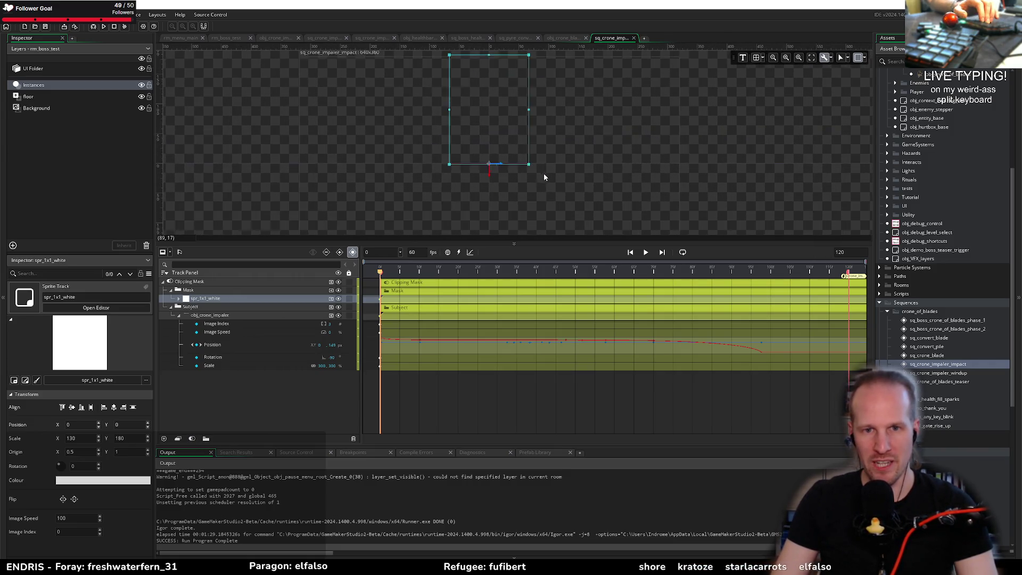
{"action": "left_click_drag", "start_coordinate": [511, 137], "coordinate": [478, 115]}
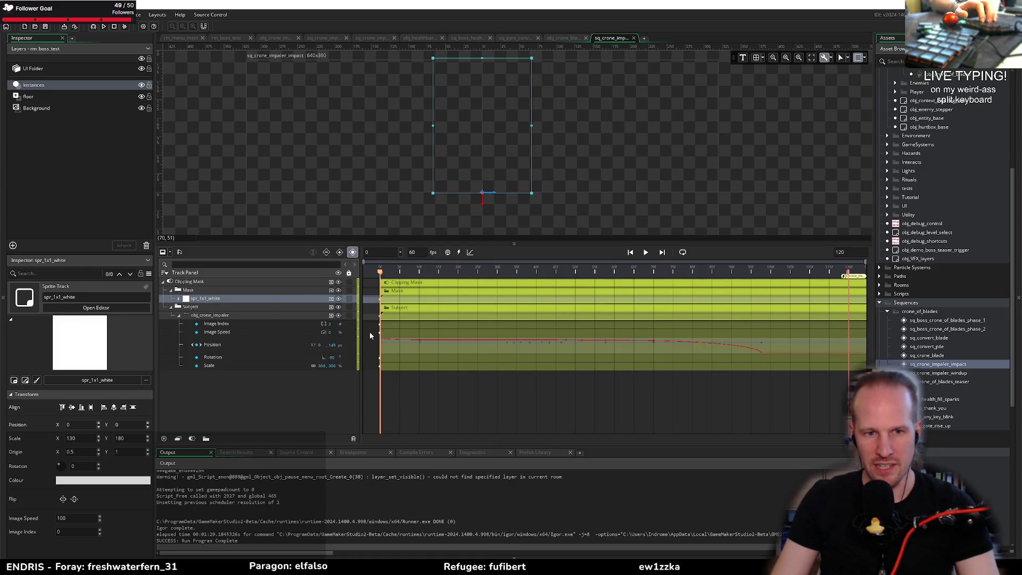
Delete the sword's inherited property tracks
{"action": "left_click", "coordinate": [224, 316]}
{"action": "left_click", "coordinate": [217, 324]}
{"action": "left_click", "coordinate": [213, 366], "text": "shift"}
{"action": "right_click", "coordinate": [223, 360]}
{"action": "left_click", "coordinate": [238, 395]}
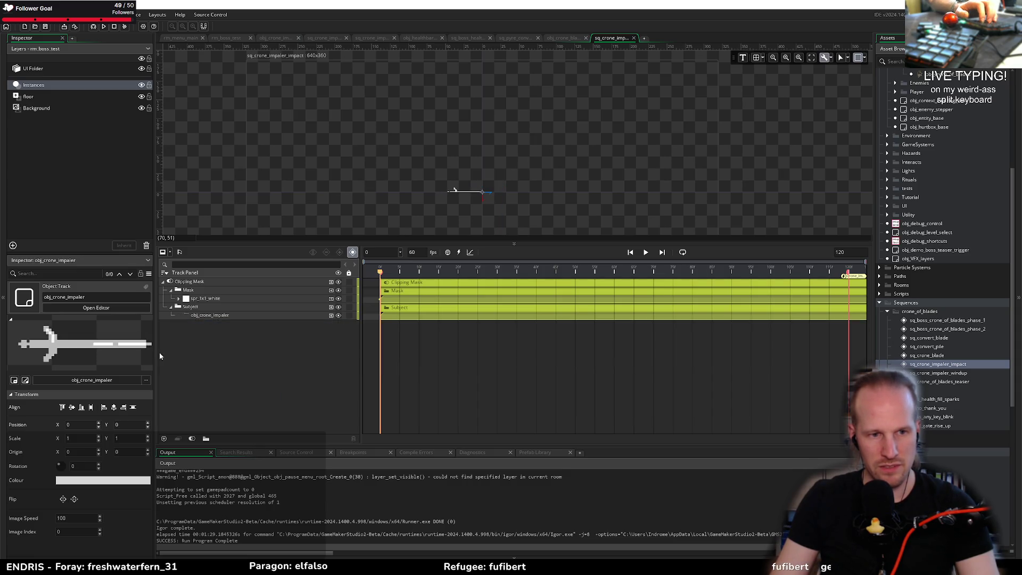
Set the sword to Image Index 3, Image Speed 0, scale 3, and rotate it upright
{"action": "left_click", "coordinate": [226, 316]}
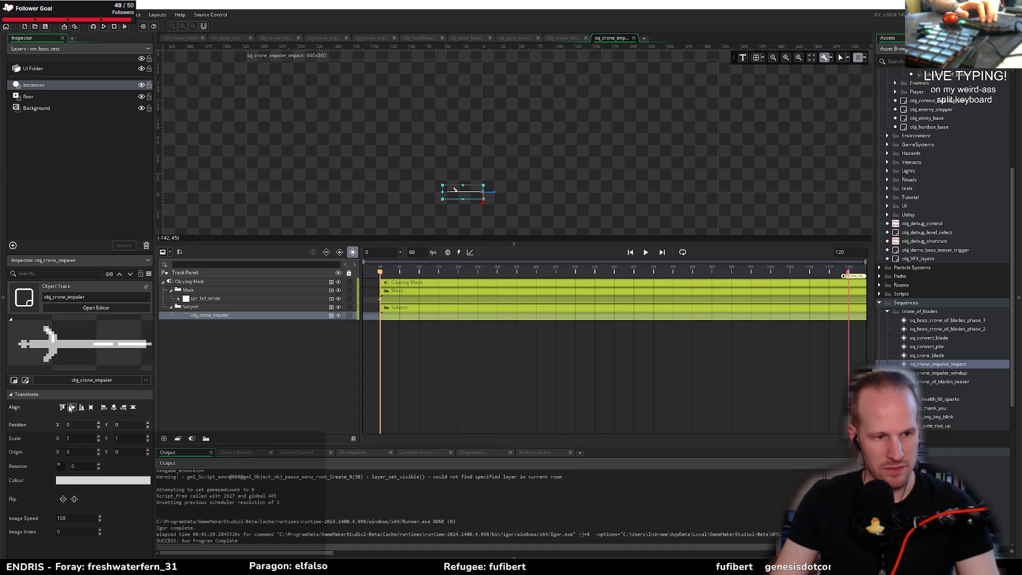
{"action": "double_click", "coordinate": [71, 532]}
{"action": "type", "text": "3"}
{"action": "key", "text": "Return"}
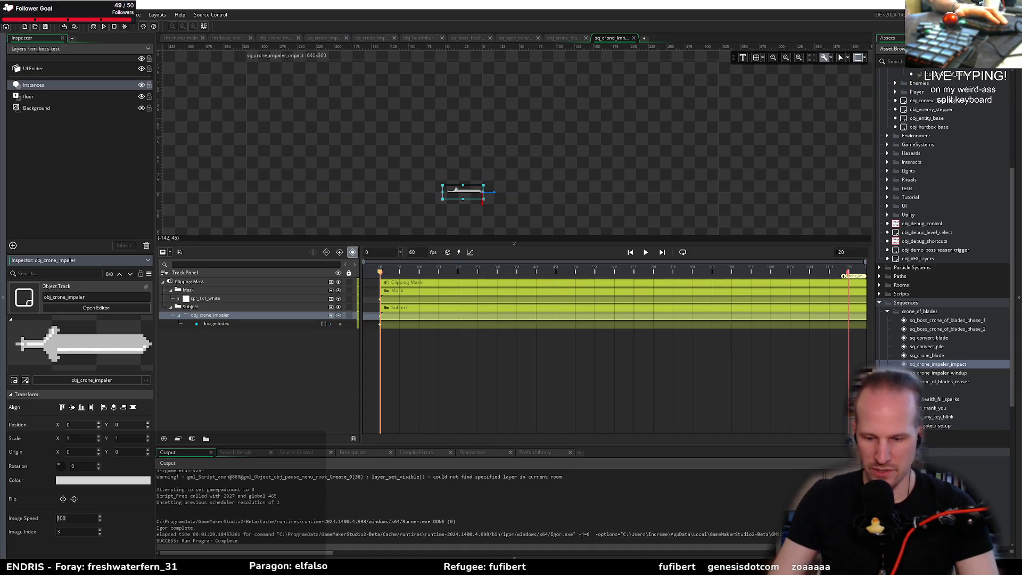
{"action": "double_click", "coordinate": [75, 519]}
{"action": "type", "text": "0"}
{"action": "key", "text": "Return"}
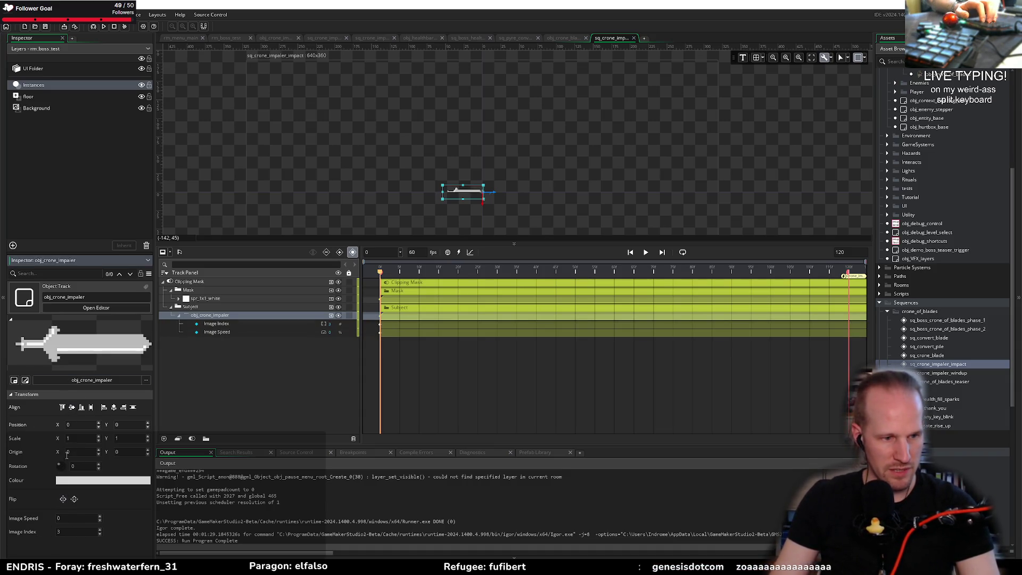
{"action": "type", "text": "3"}
{"action": "key", "text": "Tab"}
{"action": "type", "text": "3"}
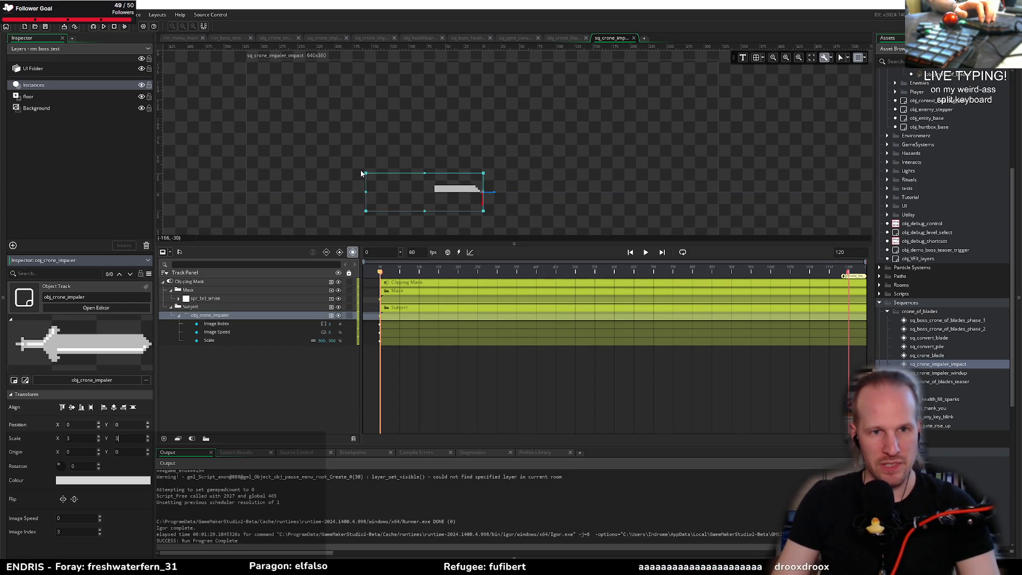
{"action": "mouse_move", "coordinate": [365, 172]}
{"action": "left_mouse_down"}
{"action": "mouse_move", "coordinate": [437, 112]}
{"action": "mouse_move", "coordinate": [509, 90]}
{"action": "mouse_move", "coordinate": [499, 91]}
{"action": "left_mouse_up"}
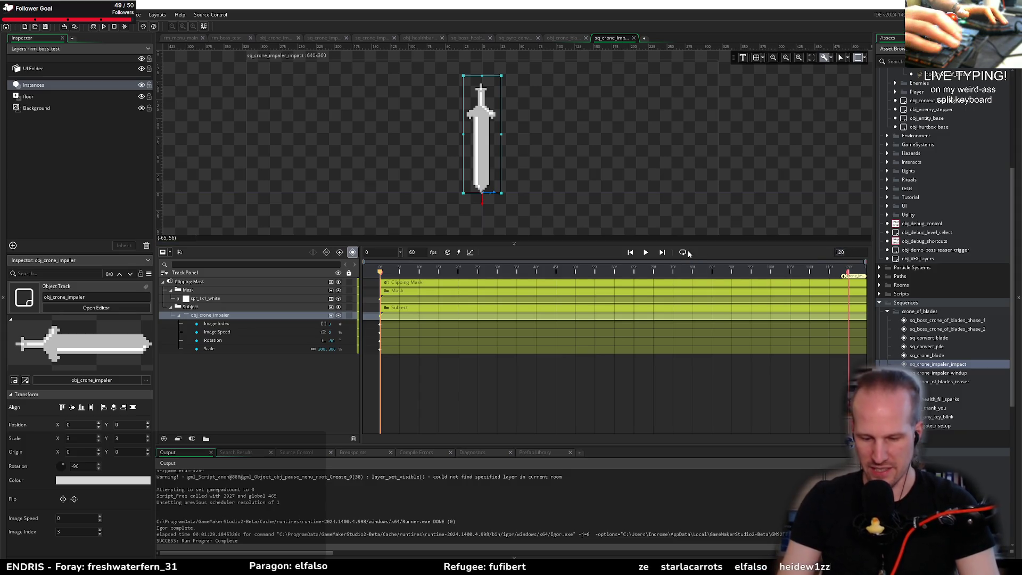
Delete the crone_impaler_start_telegraph moment and set the sequence length to 30 frames
{"action": "type", "text": "30"}
{"action": "key", "text": "Return"}
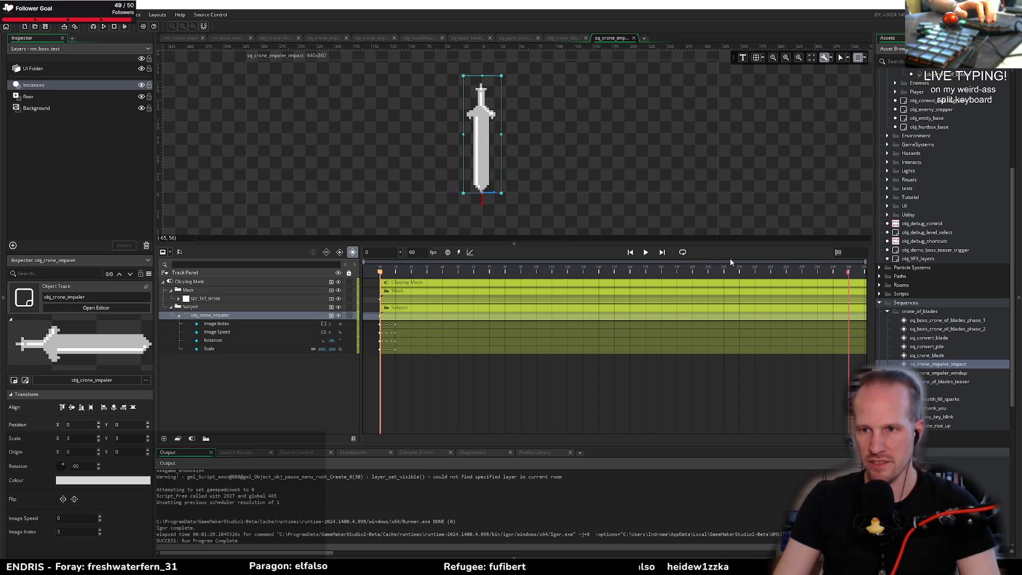
{"action": "key", "text": "BackSpace"}
{"action": "key", "text": "BackSpace"}
{"action": "type", "text": "170"}
{"action": "key", "text": "Return"}
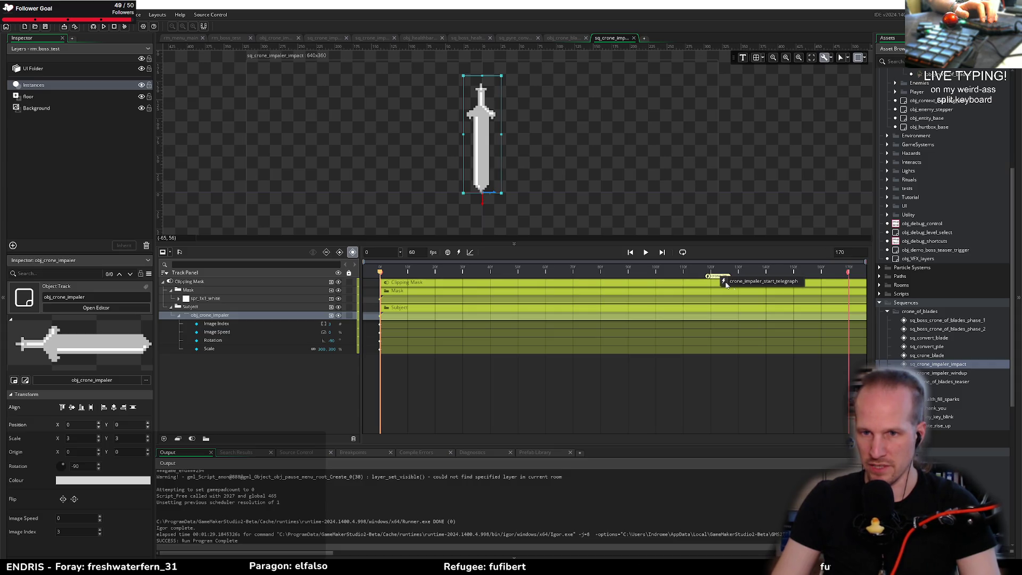
{"action": "double_click", "coordinate": [709, 277]}
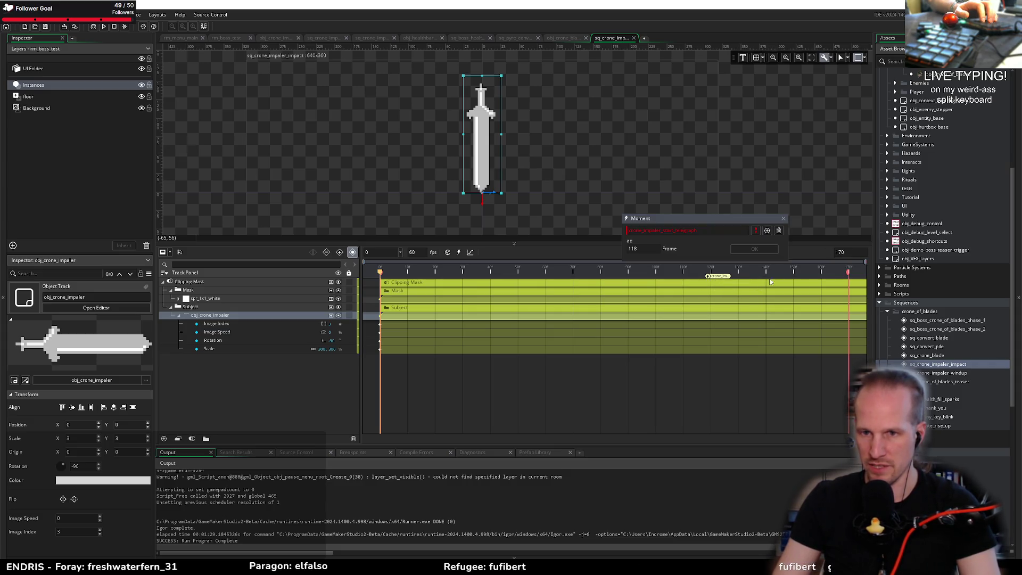
{"action": "left_click", "coordinate": [779, 231]}
{"action": "key", "text": "ctrl+a"}
{"action": "type", "text": "30"}
{"action": "key", "text": "Return"}
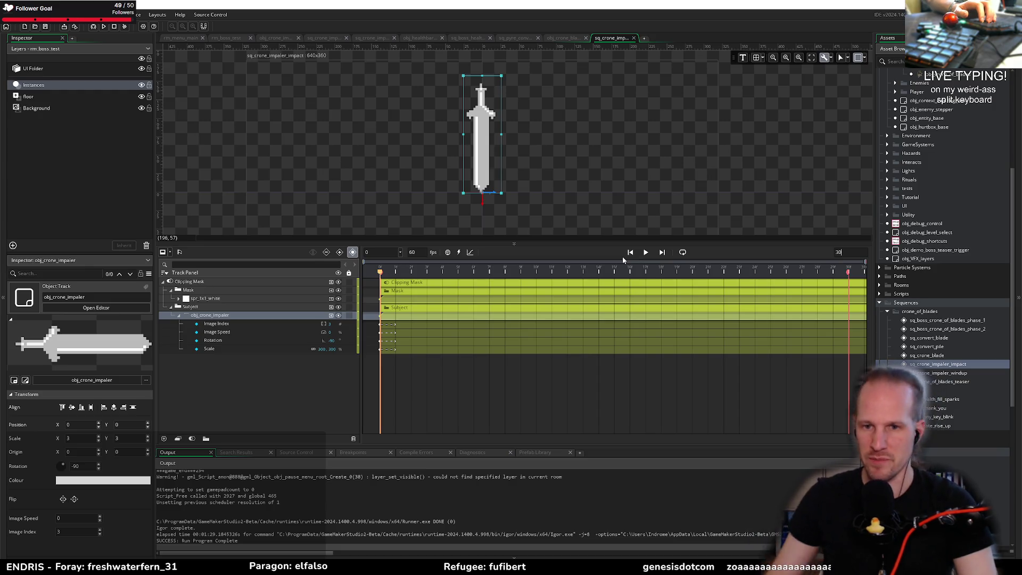
{"action": "mouse_move", "coordinate": [419, 275]}
{"action": "left_mouse_down"}
{"action": "mouse_move", "coordinate": [380, 276]}
{"action": "mouse_move", "coordinate": [863, 270]}
{"action": "left_mouse_up"}
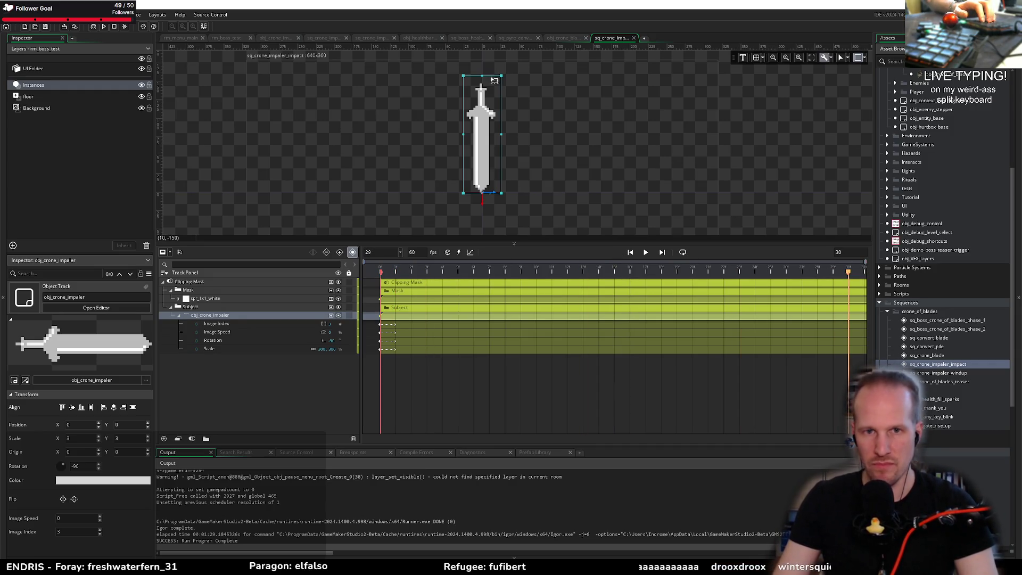
{"action": "left_click_drag", "start_coordinate": [486, 76], "coordinate": [486, 87]}
{"action": "key", "text": "ctrl+z"}
{"action": "mouse_move", "coordinate": [484, 141]}
{"action": "left_mouse_down"}
{"action": "mouse_move", "coordinate": [482, 227]}
{"action": "mouse_move", "coordinate": [482, 199]}
{"action": "left_mouse_up"}
{"action": "scroll", "coordinate": [543, 157], "scroll_direction": "up", "scroll_amount": 2}
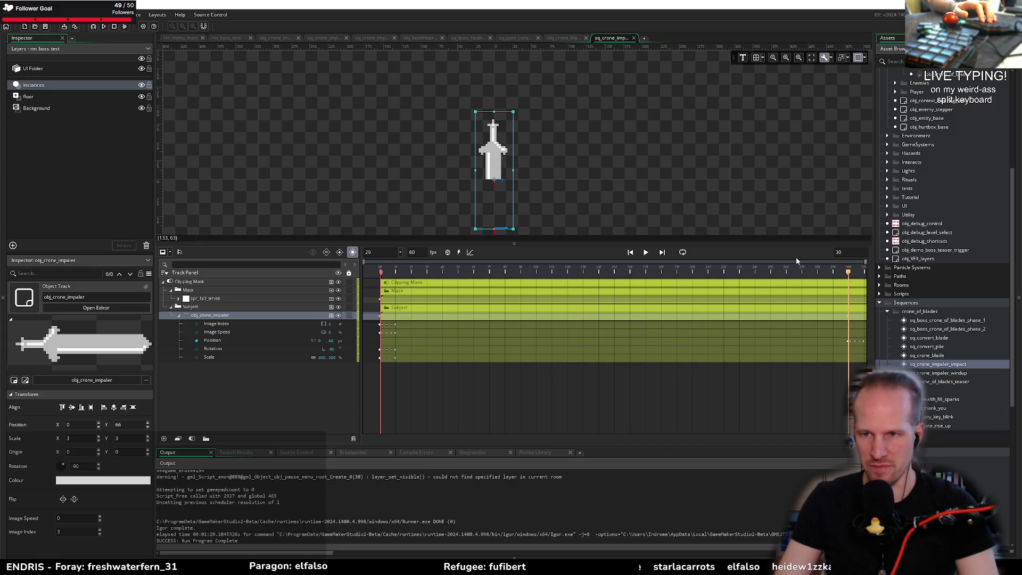
{"action": "key", "text": "space"}
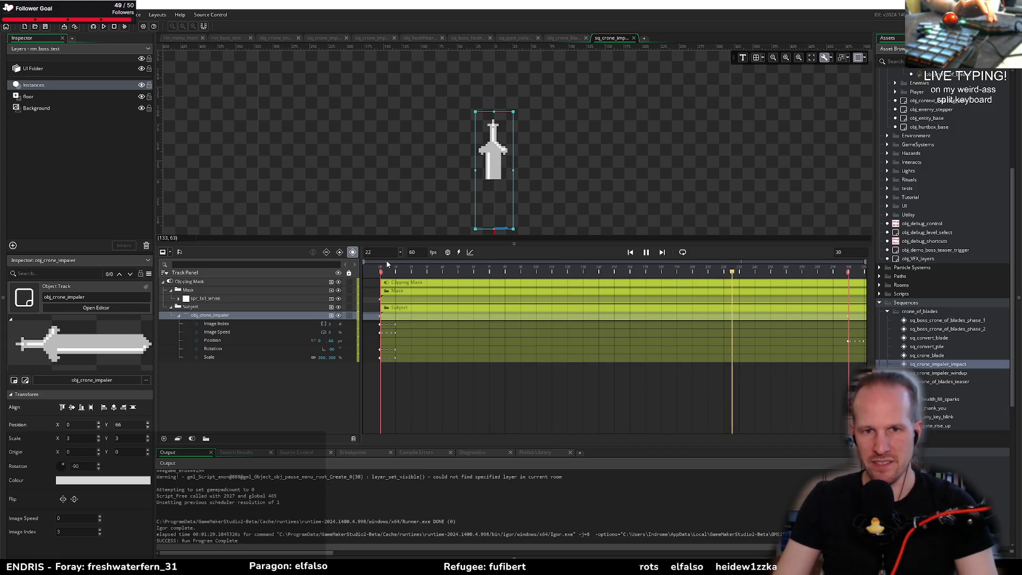
{"action": "key", "text": "space"}
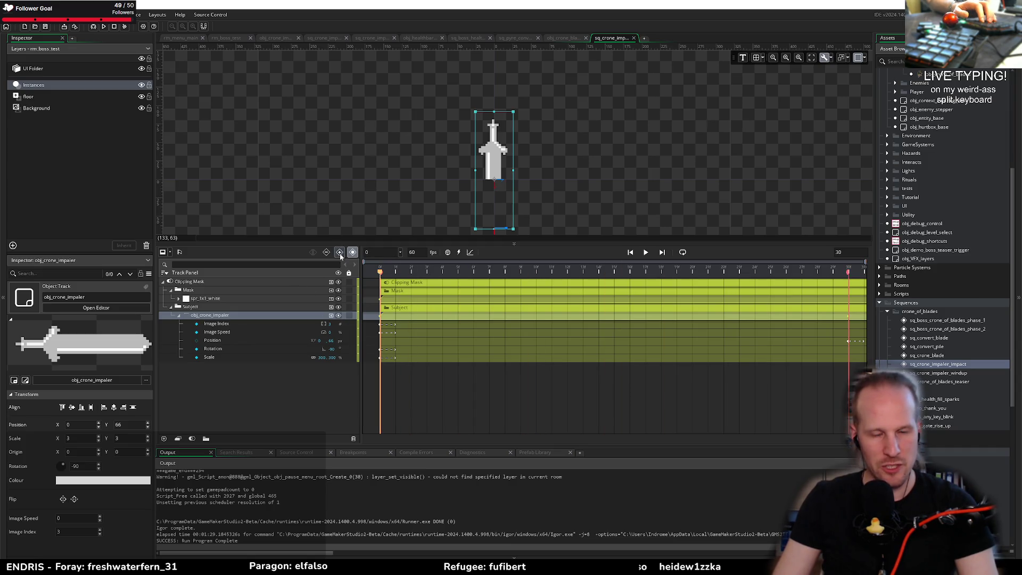
{"action": "left_click_drag", "start_coordinate": [500, 209], "coordinate": [503, 159]}
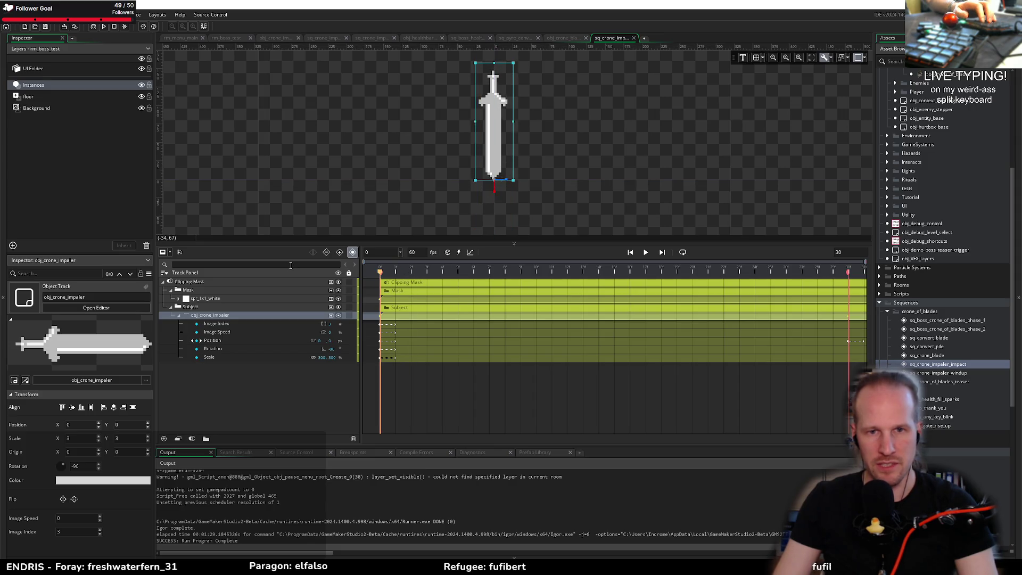
{"action": "key", "text": "space"}
{"action": "key", "text": "space"}
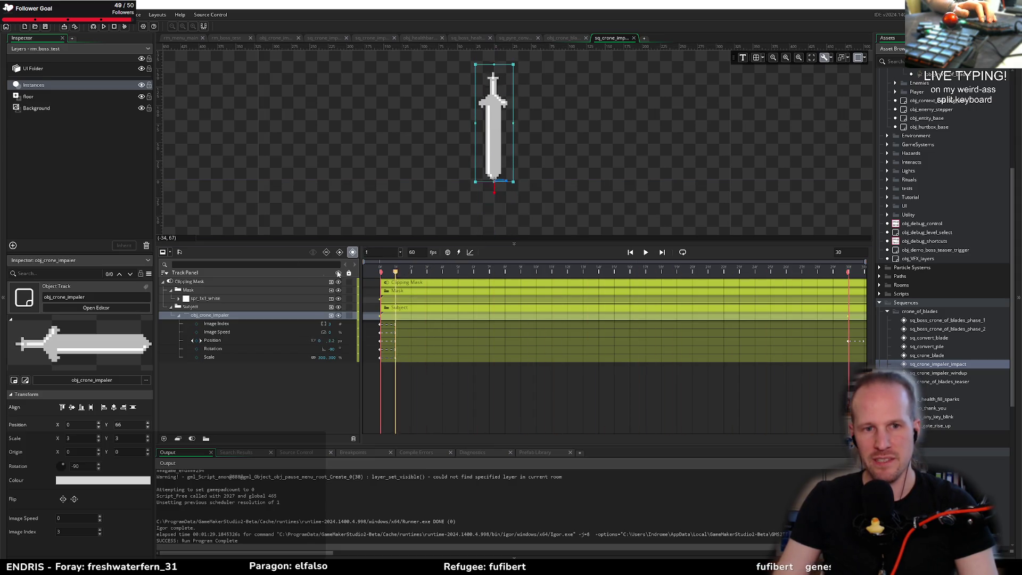
{"action": "scroll", "coordinate": [557, 187], "scroll_direction": "down", "scroll_amount": 2}
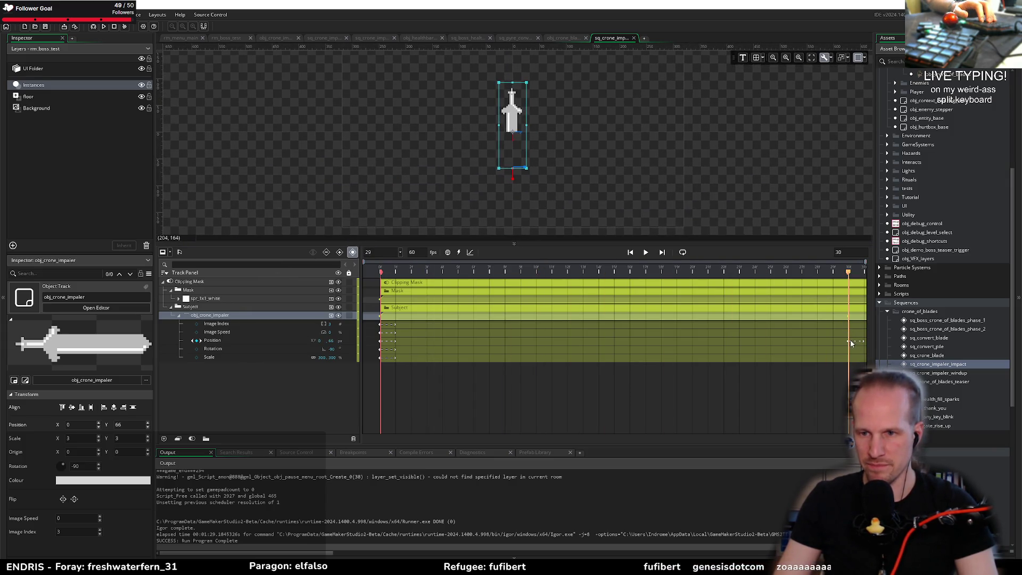
{"action": "left_click_drag", "start_coordinate": [850, 344], "coordinate": [644, 344]}
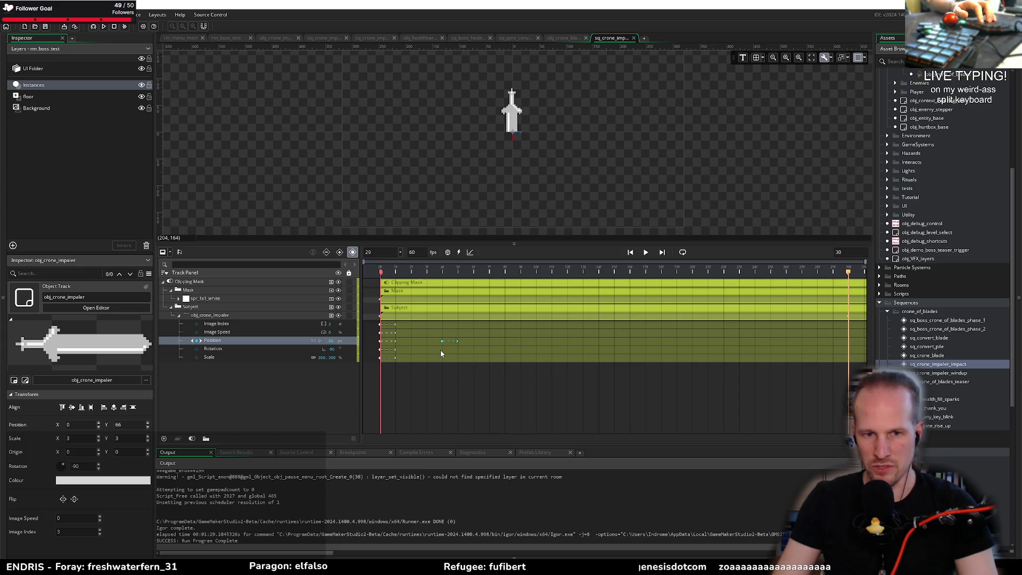
{"action": "key", "text": "space"}
{"action": "key", "text": "space"}
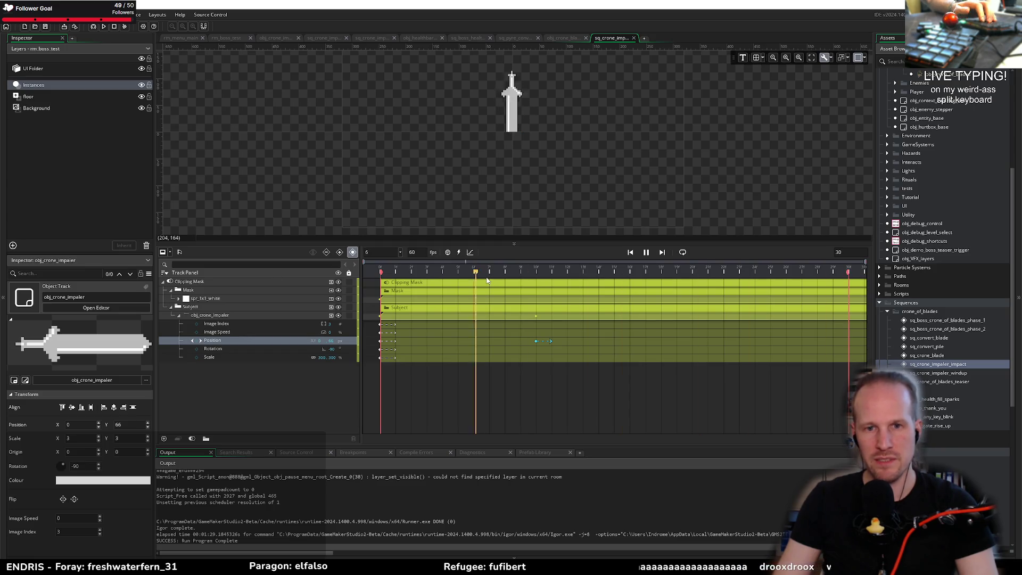
{"action": "key", "text": "space"}
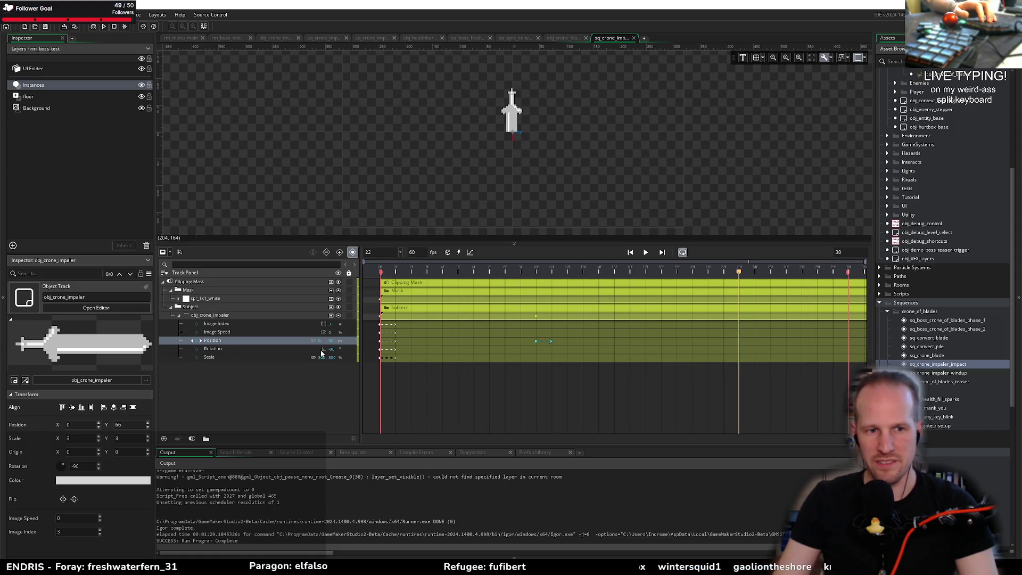
Convert the sword's Position track into an animation curve in curve view
{"action": "right_click", "coordinate": [272, 346]}
{"action": "left_click", "coordinate": [268, 342]}
{"action": "right_click", "coordinate": [265, 344]}
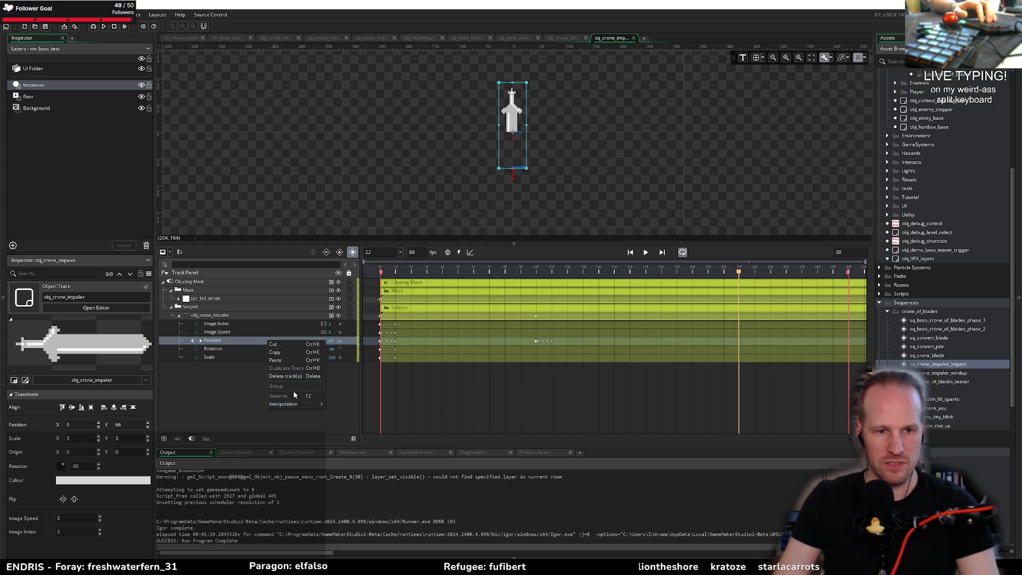
{"action": "mouse_move", "coordinate": [290, 405]}
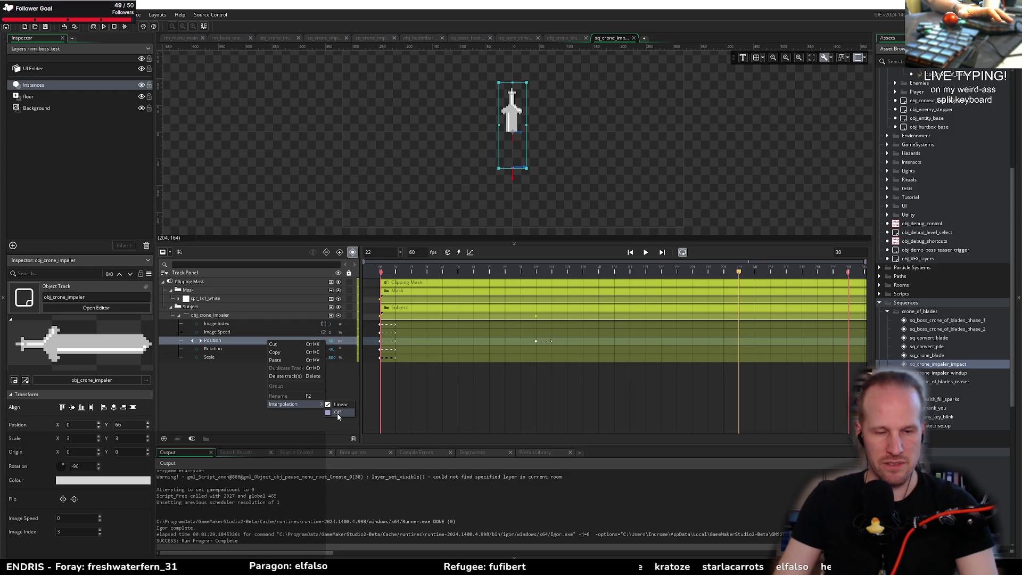
{"action": "left_click", "coordinate": [402, 343]}
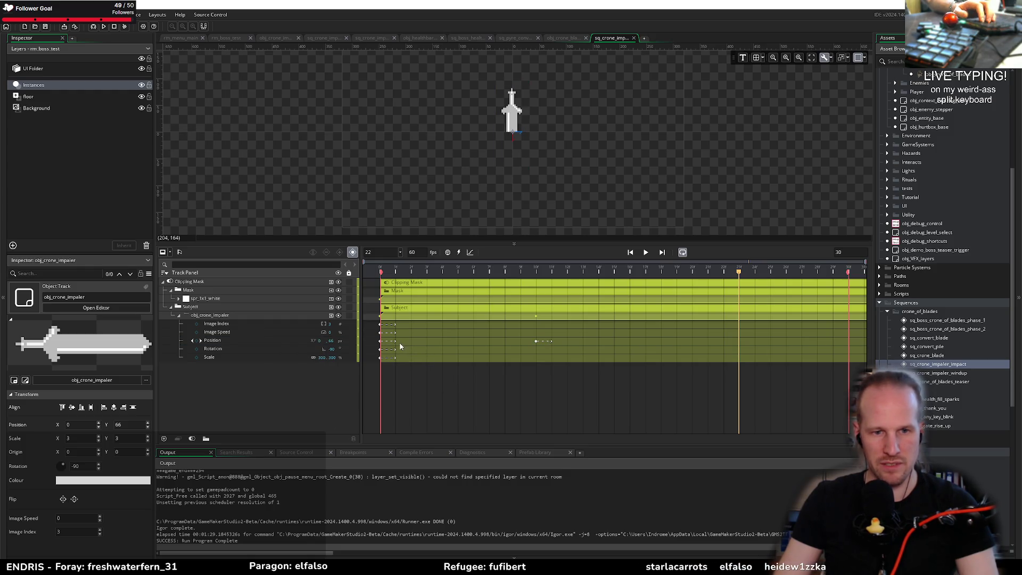
{"action": "left_click", "coordinate": [405, 341]}
{"action": "left_click", "coordinate": [258, 340]}
{"action": "left_click", "coordinate": [258, 340]}
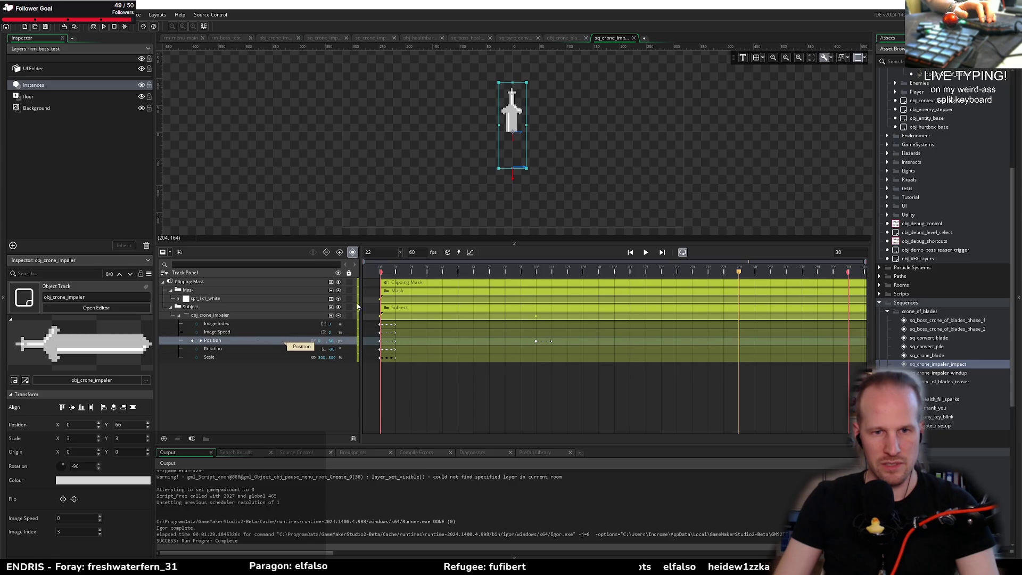
{"action": "left_click", "coordinate": [471, 253]}
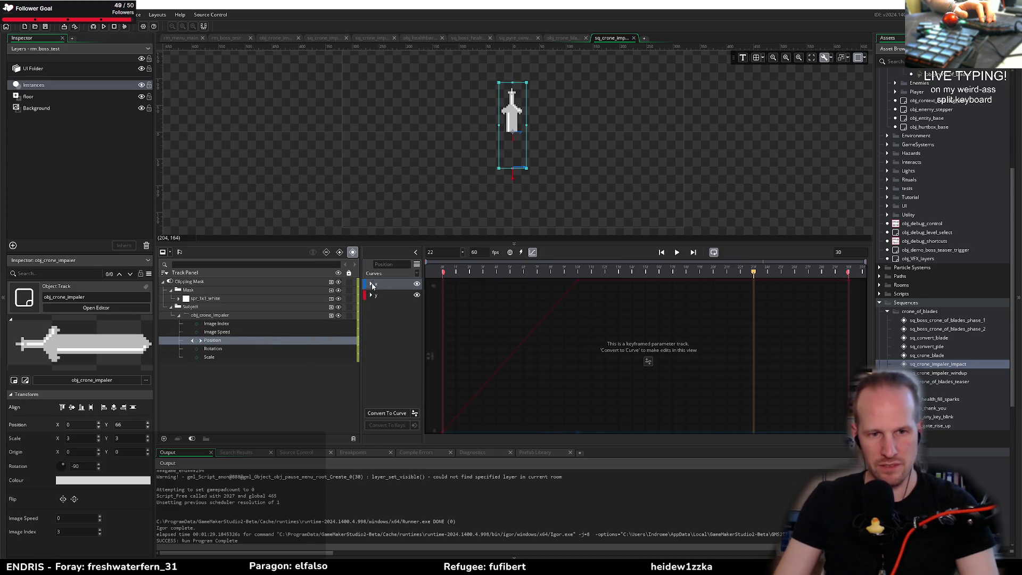
{"action": "left_click", "coordinate": [387, 414]}
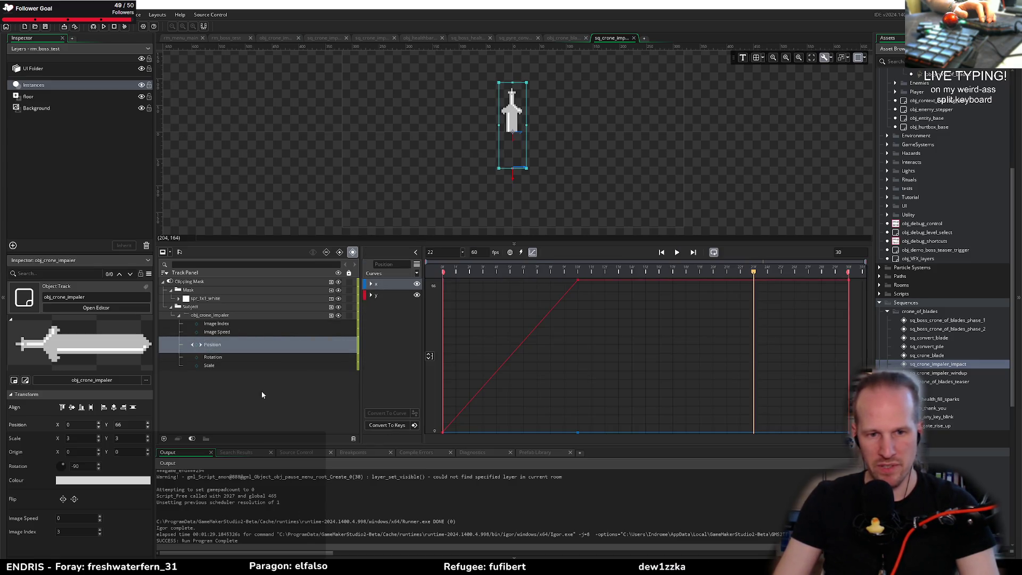
Try Cubic, Back and Expo easing shapes from the curve library on the y channel
{"action": "left_click", "coordinate": [442, 432]}
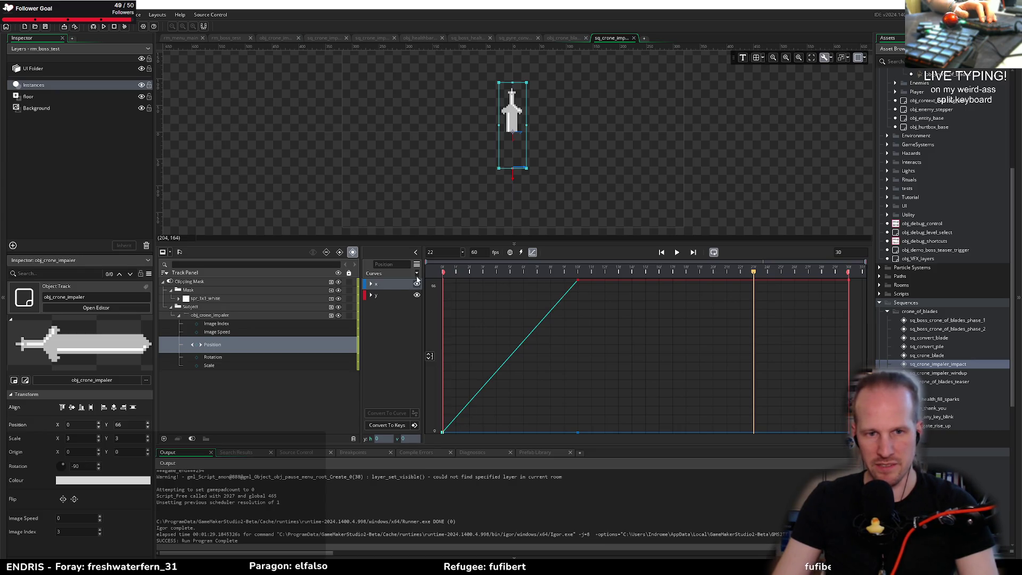
{"action": "left_click", "coordinate": [406, 297]}
{"action": "left_click", "coordinate": [418, 273]}
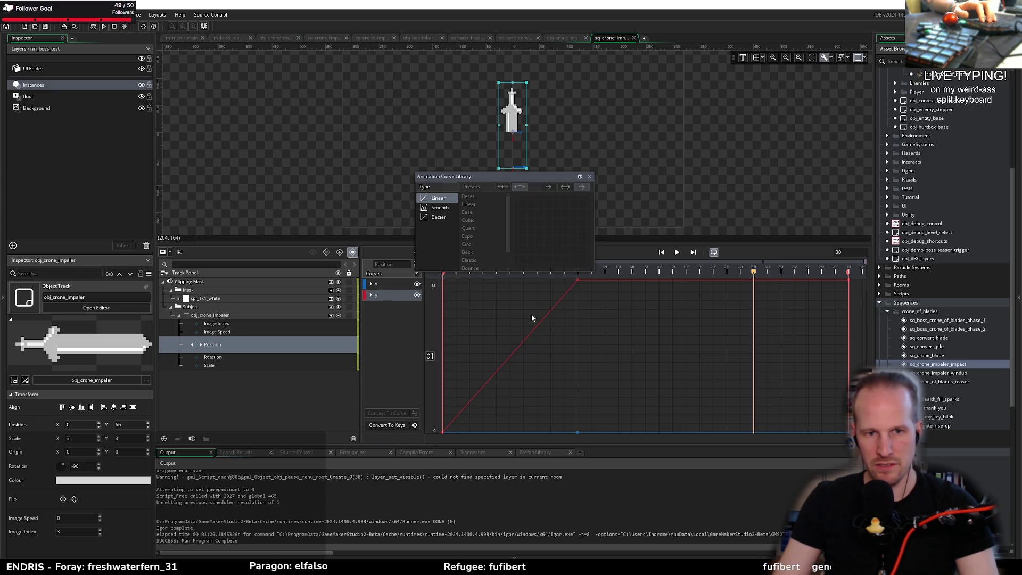
{"action": "left_click", "coordinate": [439, 216]}
{"action": "left_click", "coordinate": [473, 220]}
{"action": "left_click", "coordinate": [467, 252]}
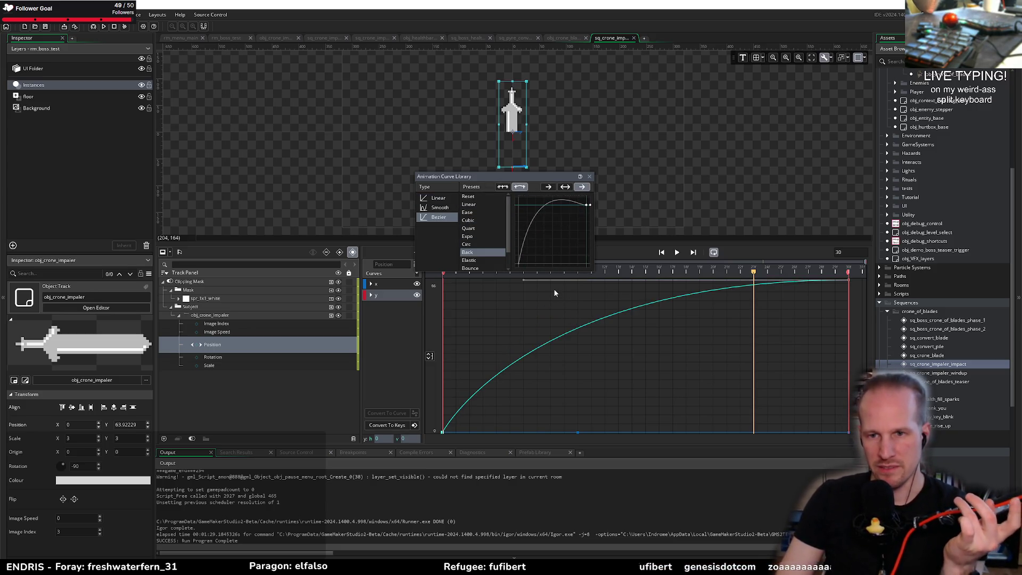
{"action": "left_click", "coordinate": [467, 236]}
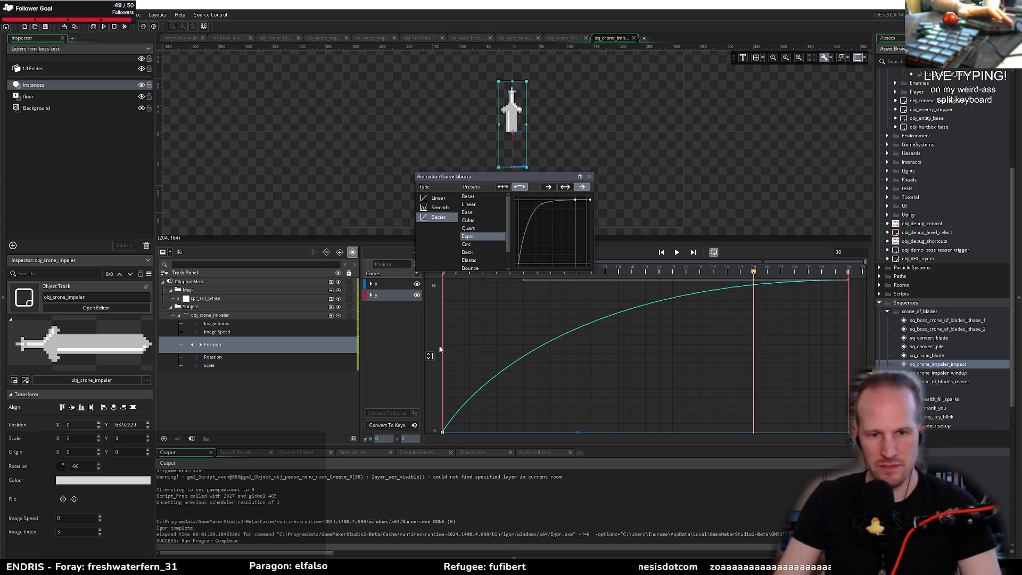
Settle on the Bezier Cubic ease-out for y, then play the sequence
{"action": "left_click", "coordinate": [503, 186]}
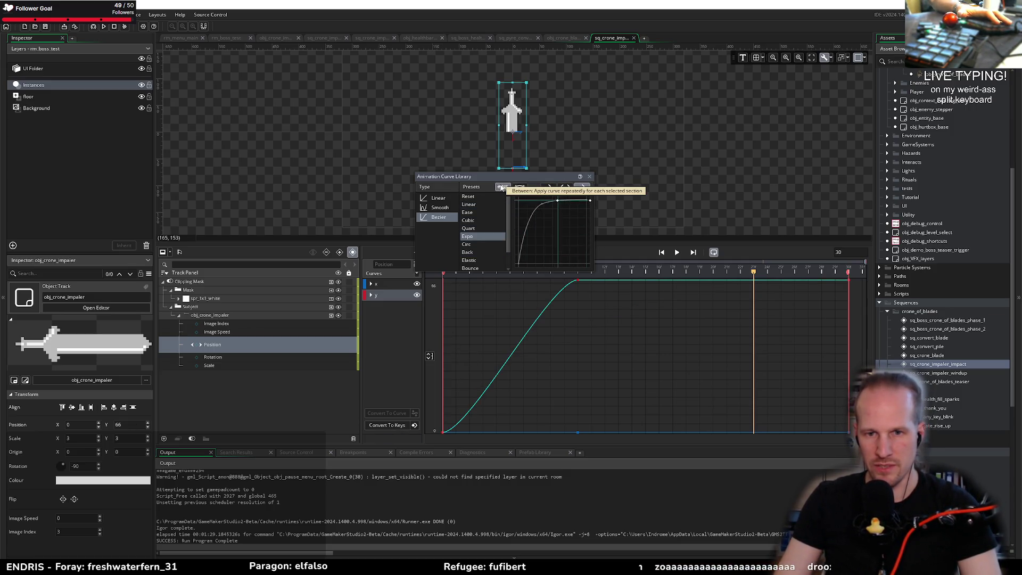
{"action": "left_click", "coordinate": [468, 220]}
{"action": "left_click", "coordinate": [439, 217]}
{"action": "left_click", "coordinate": [478, 221]}
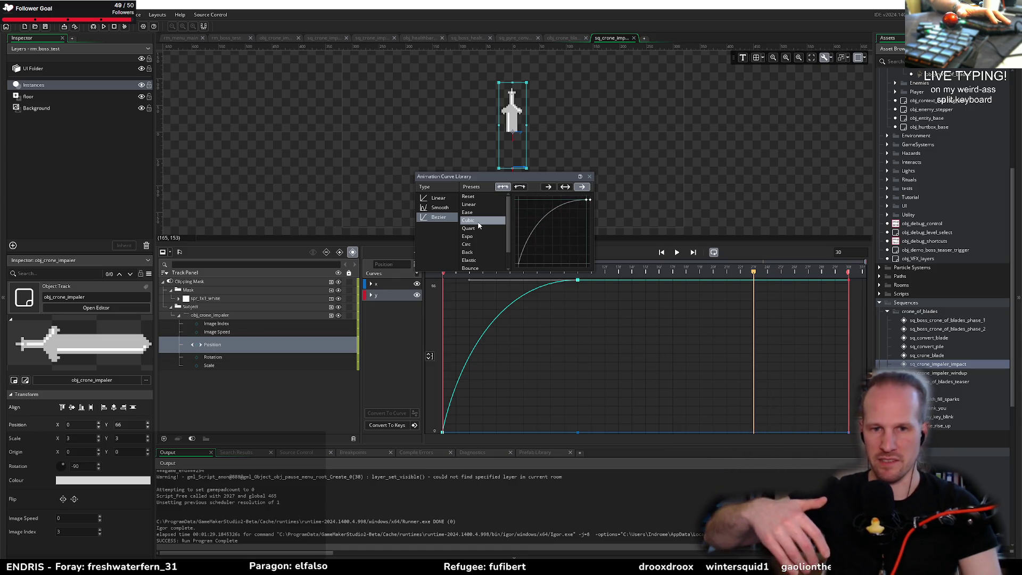
{"action": "left_click", "coordinate": [474, 223]}
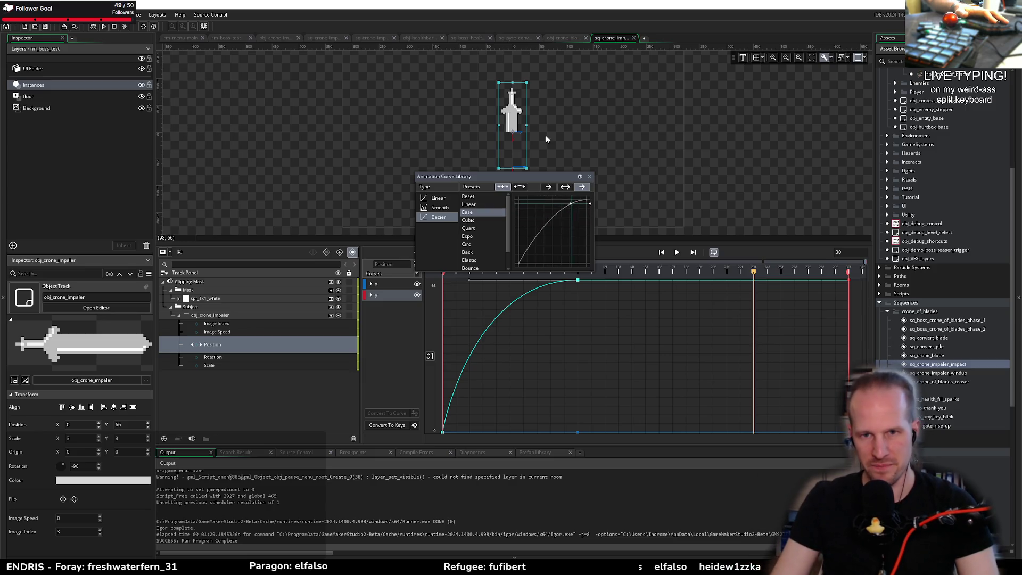
{"action": "left_click", "coordinate": [589, 175]}
{"action": "left_click", "coordinate": [677, 253]}
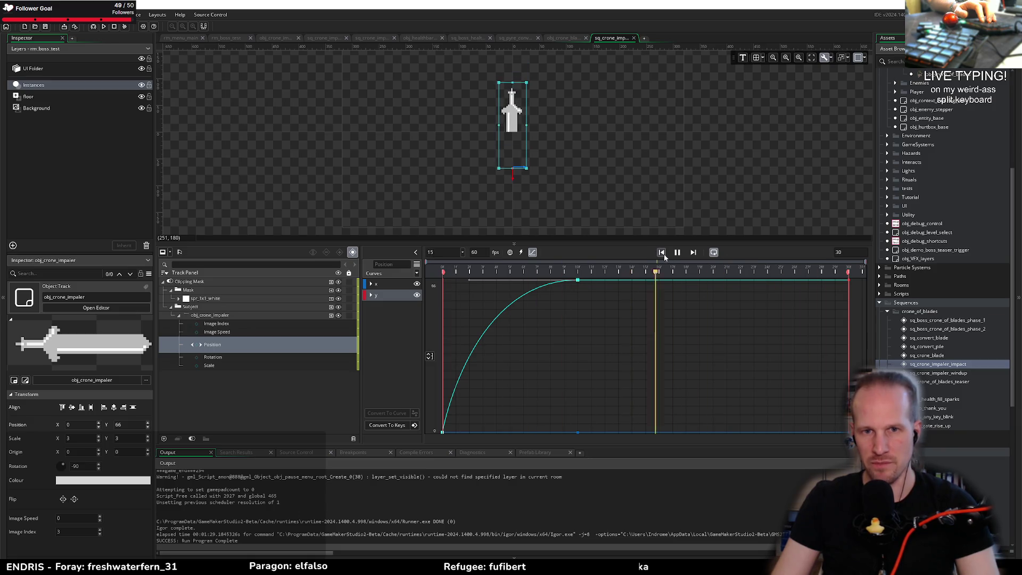
Add a frame-5 broadcast moment named crone_impaler_impact and generate its empty function
{"action": "left_click", "coordinate": [663, 254]}
{"action": "left_click_drag", "start_coordinate": [451, 272], "coordinate": [572, 278]}
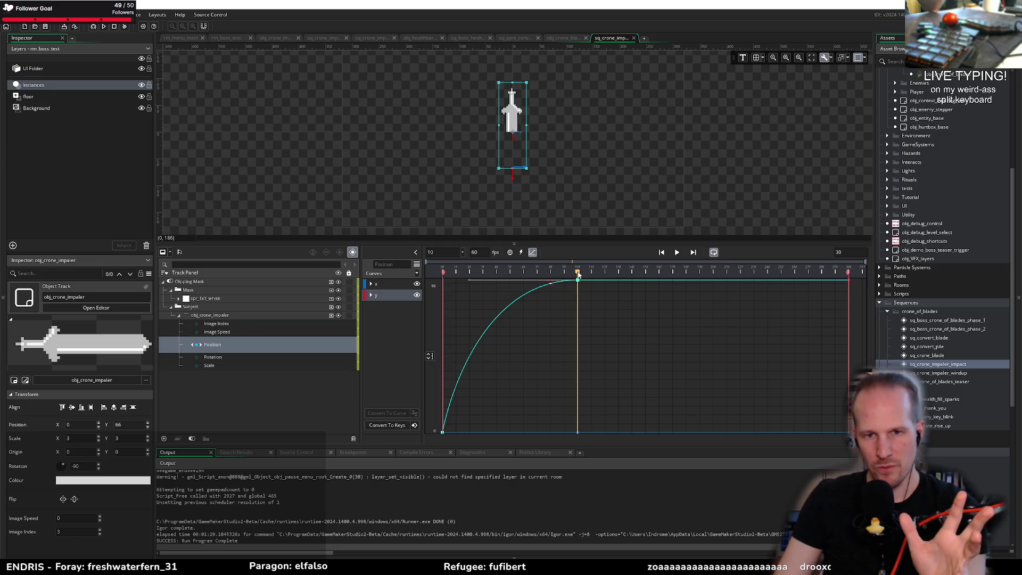
{"action": "left_click_drag", "start_coordinate": [579, 273], "coordinate": [507, 276]}
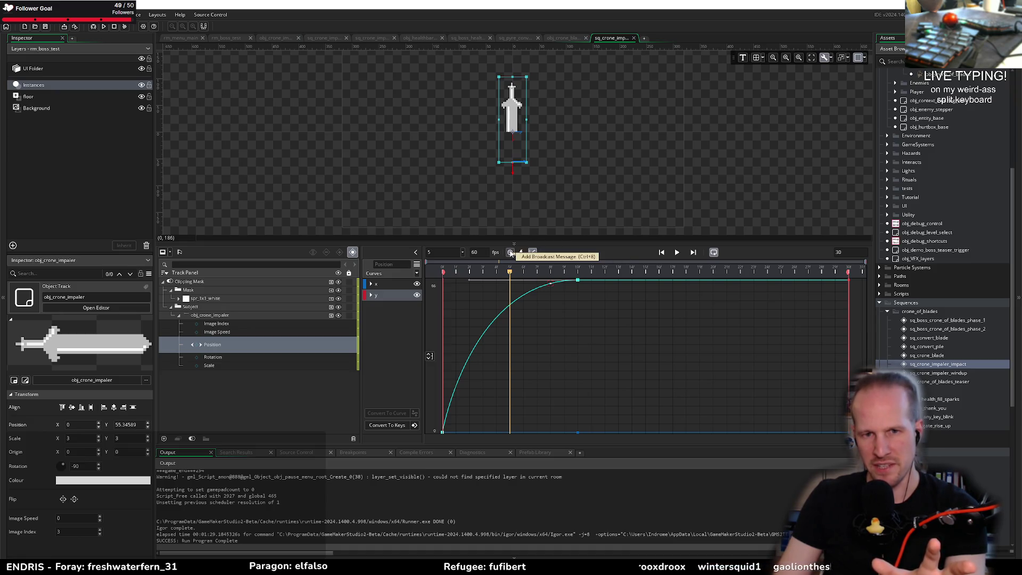
{"action": "left_click", "coordinate": [511, 252]}
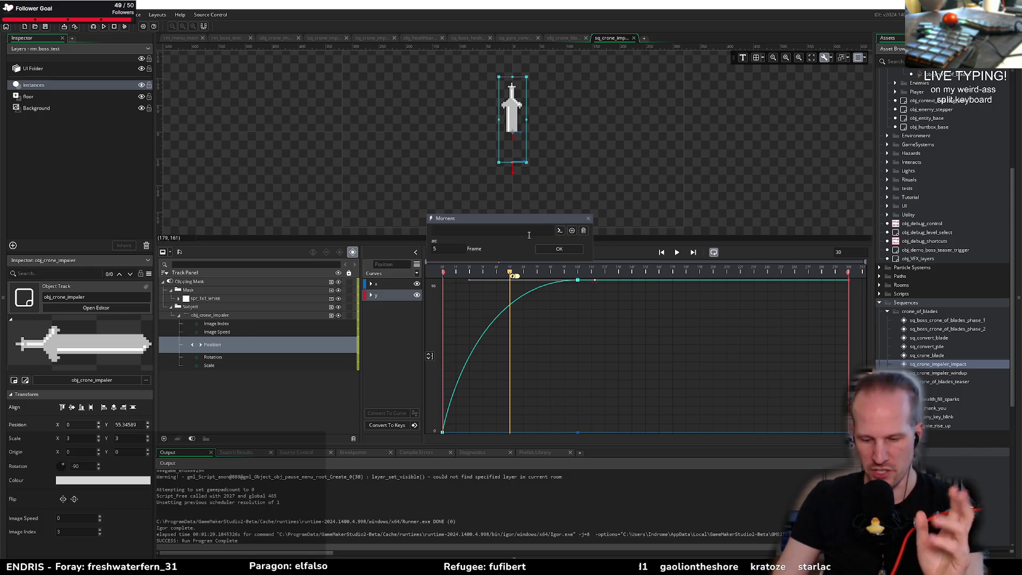
{"action": "type", "text": "crone_impaler_"}
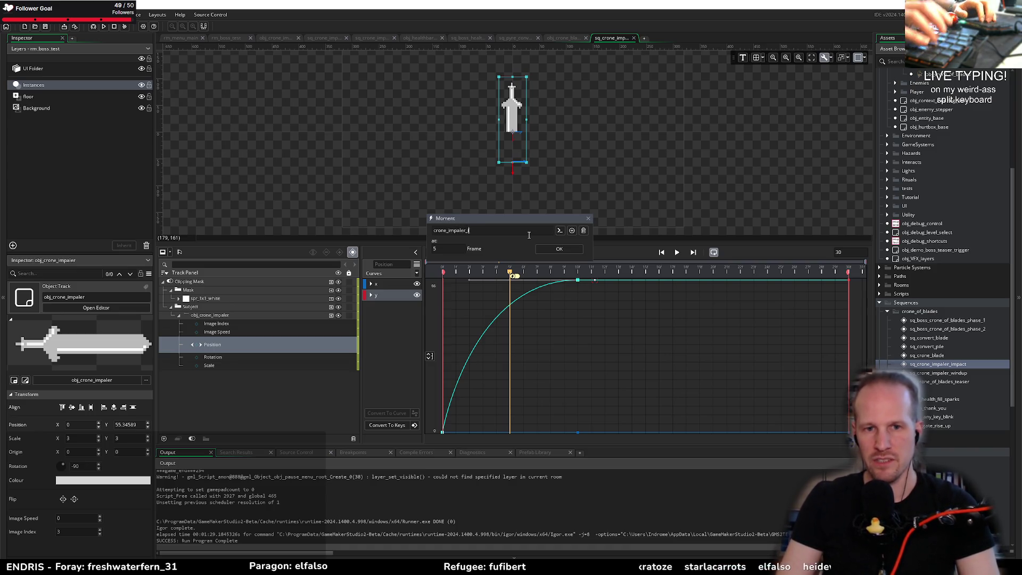
{"action": "type", "text": "impact"}
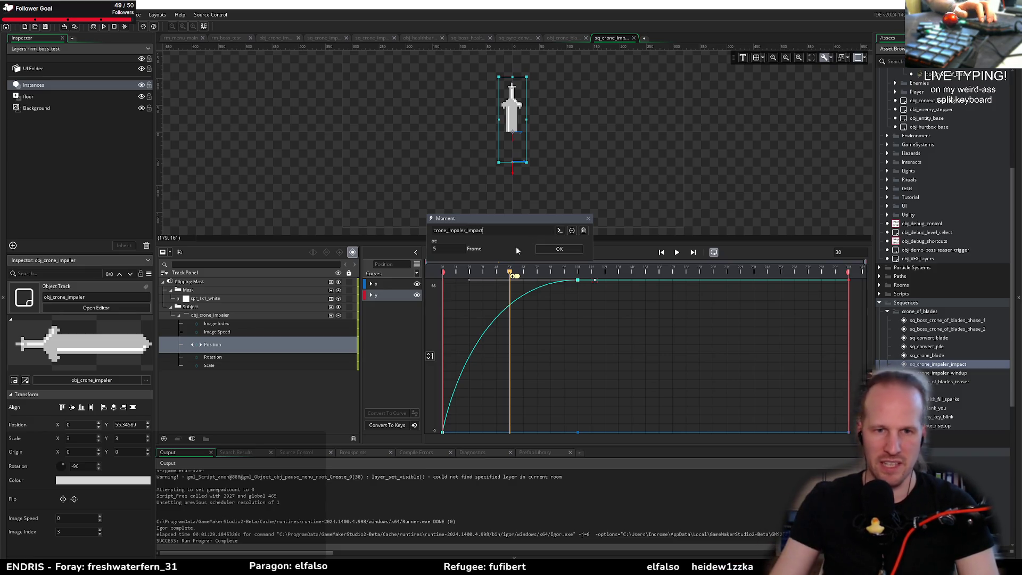
{"action": "key", "text": "ctrl+a"}
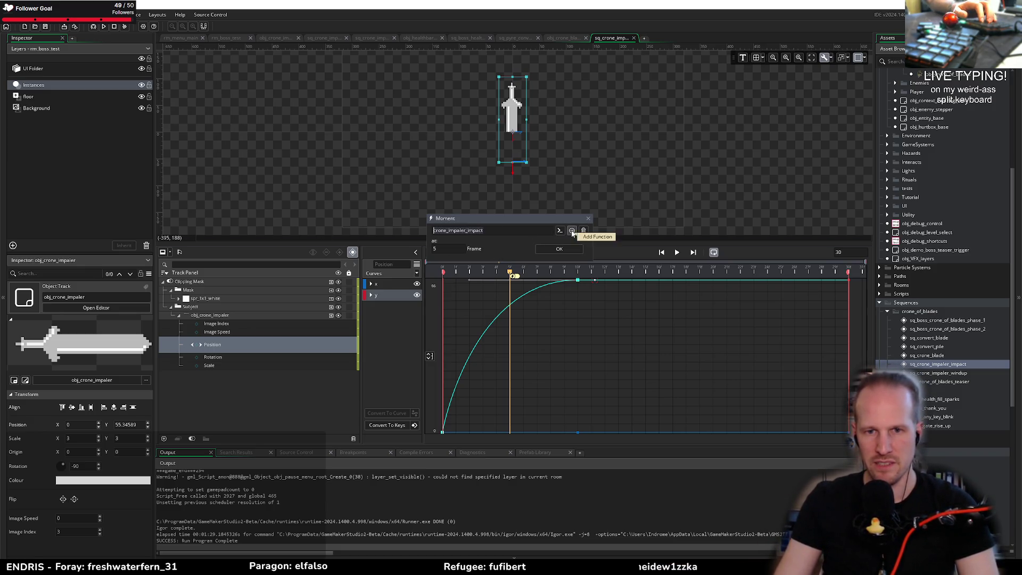
{"action": "left_click", "coordinate": [572, 232]}
{"action": "left_click", "coordinate": [241, 141]}
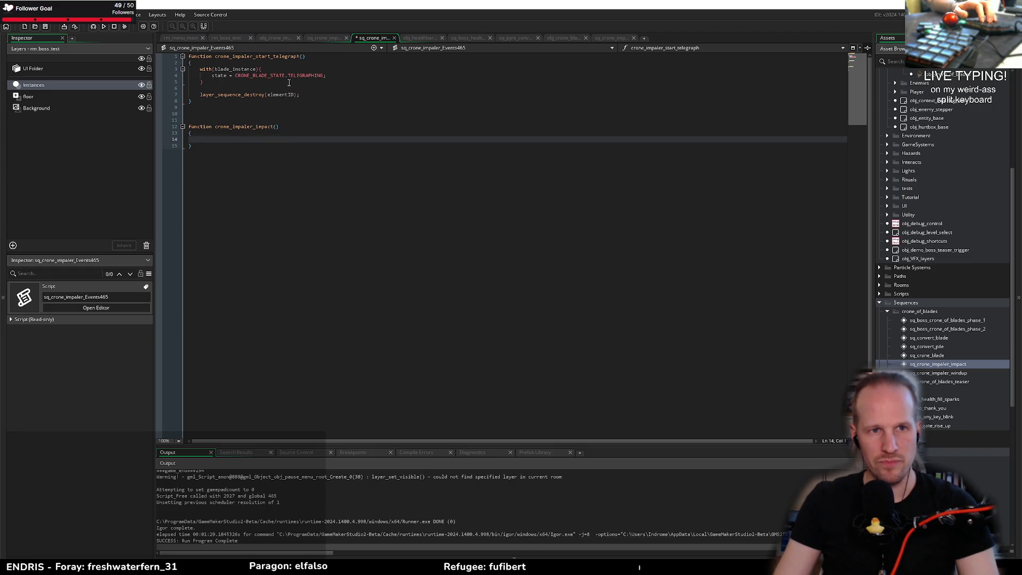
Save the events script and add an empty with(blade_instance) block inside crone_impaler_impact
{"action": "key", "text": "ctrl+s"}
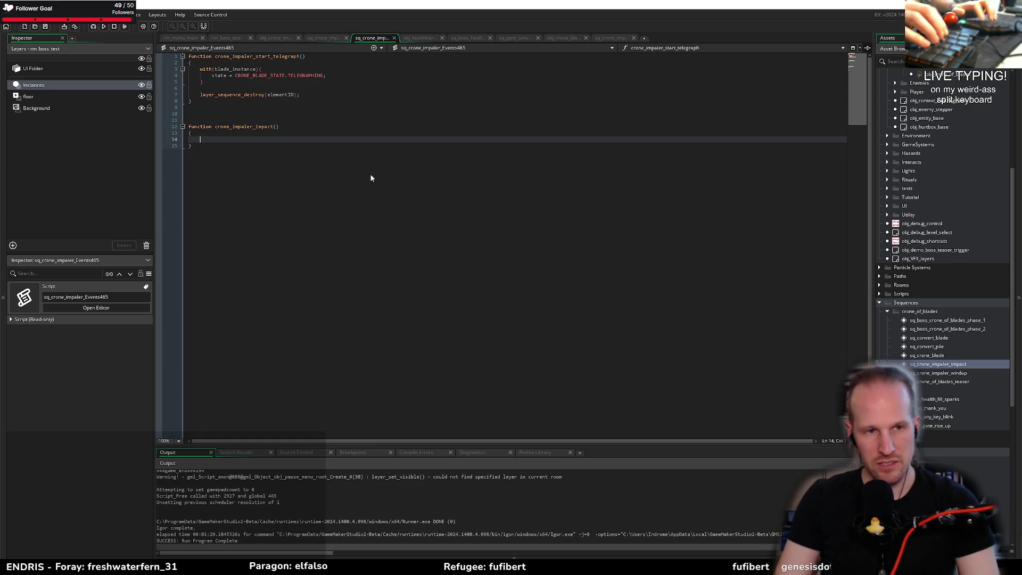
{"action": "type", "text": "with(blade_instance"}
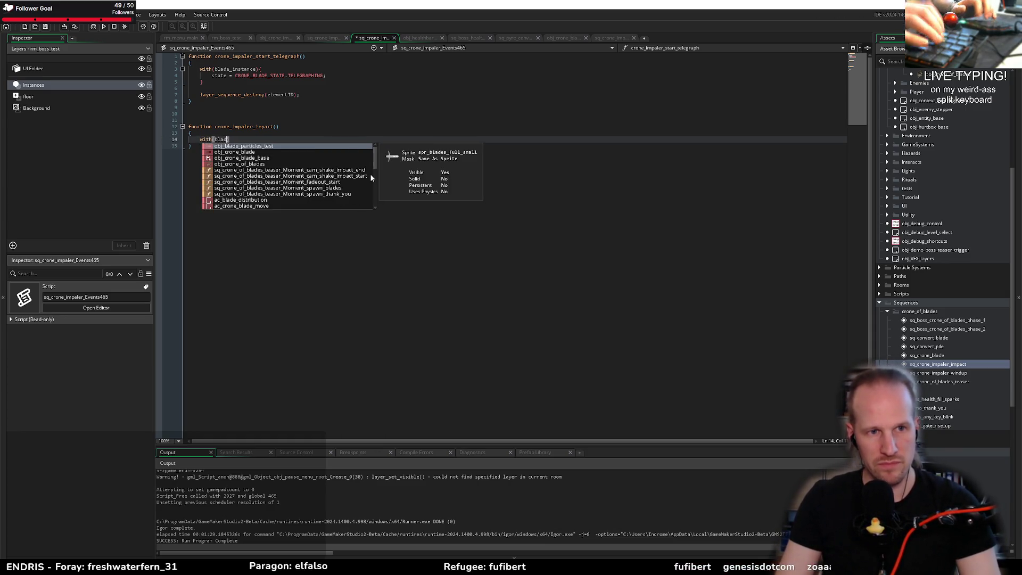
{"action": "type", "text": "){"}
{"action": "key", "text": "Return"}
{"action": "double_click", "coordinate": [229, 126]}
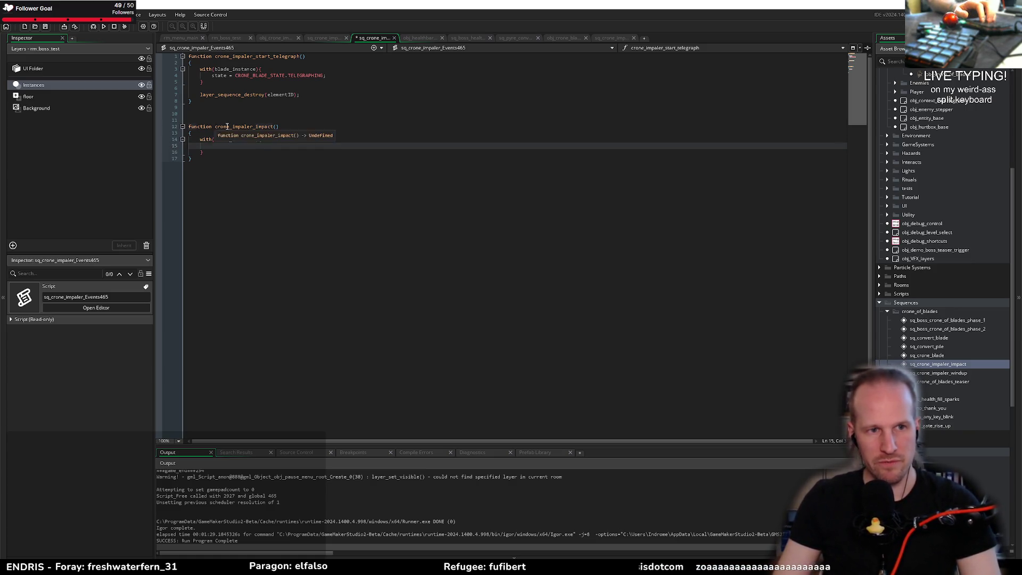
{"action": "left_click", "coordinate": [233, 146]}
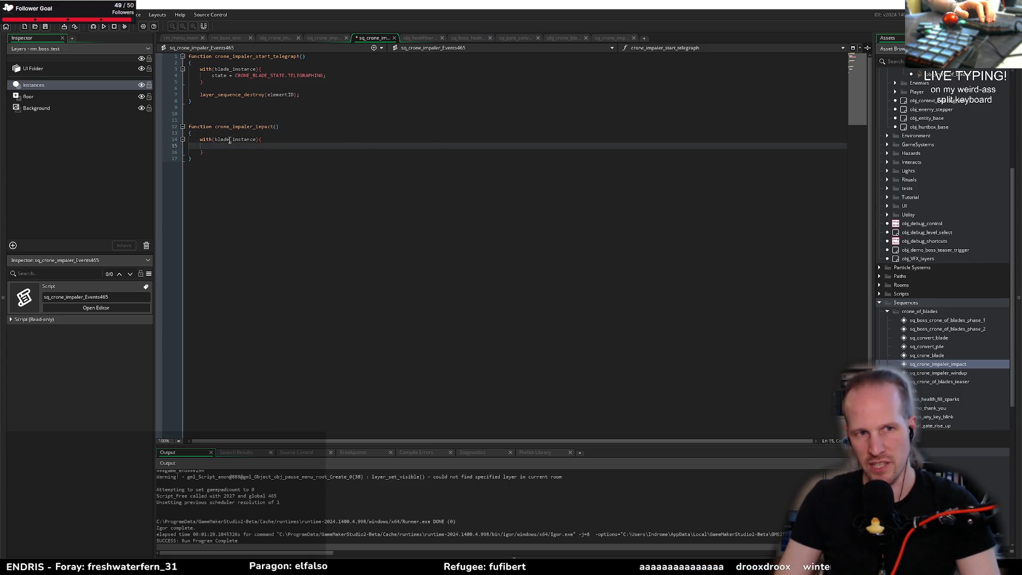
{"action": "double_click", "coordinate": [230, 140]}
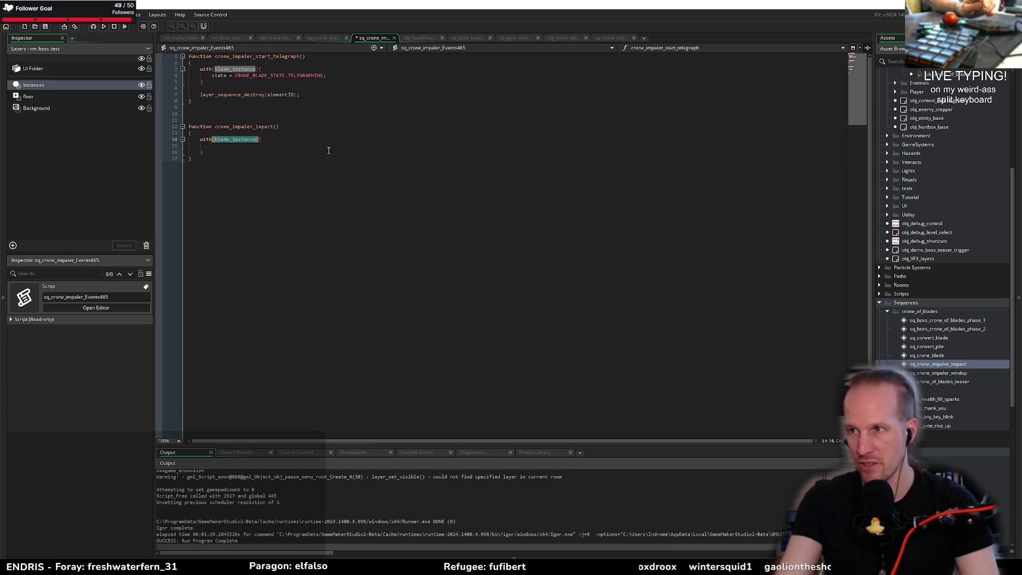
{"action": "key", "text": "Down"}
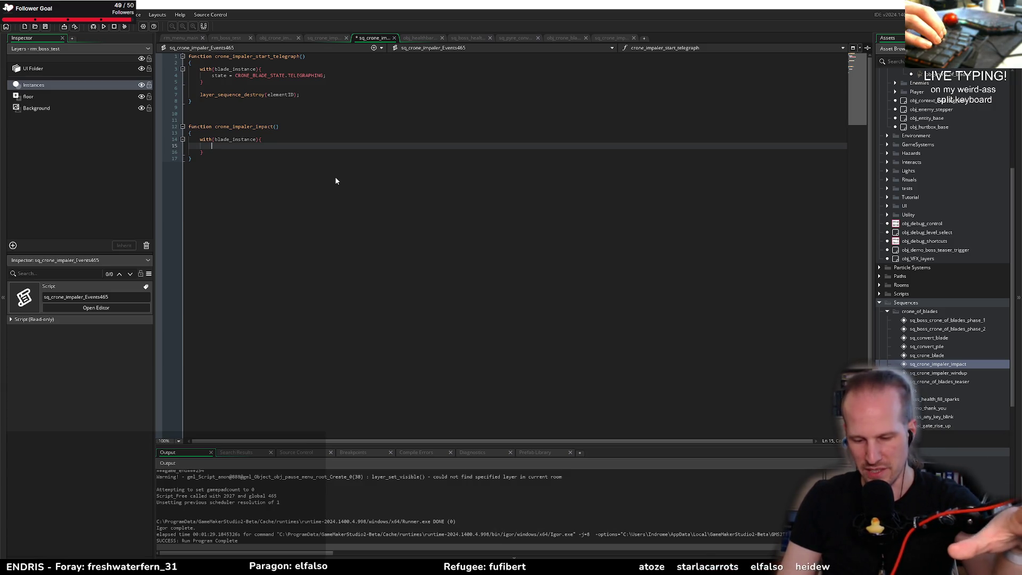
Add a frame-5 Moment to sq_crone_impaler_impact and generate its event function
{"action": "left_click", "coordinate": [276, 38]}
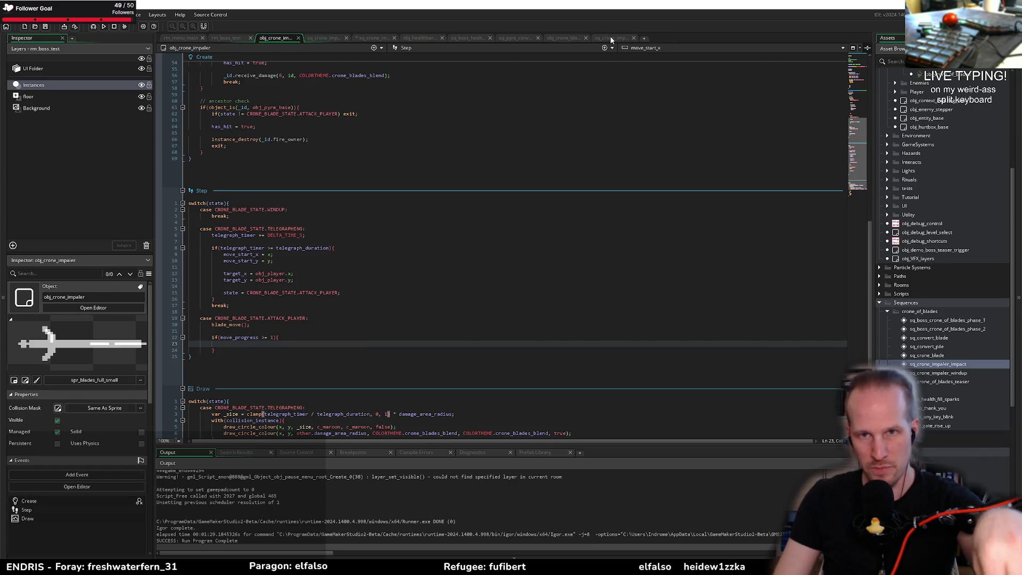
{"action": "left_click", "coordinate": [611, 37]}
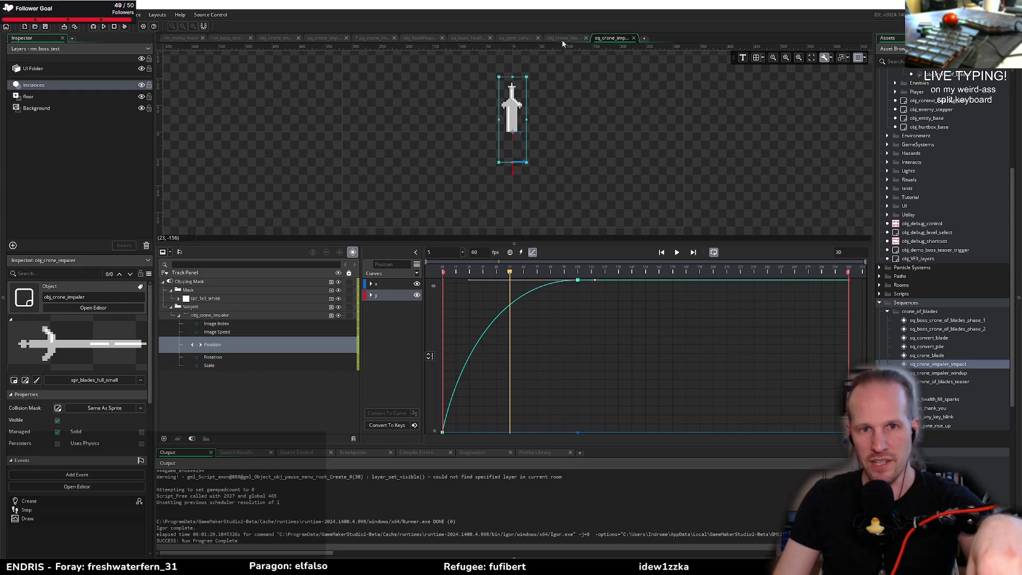
{"action": "left_click", "coordinate": [521, 253]}
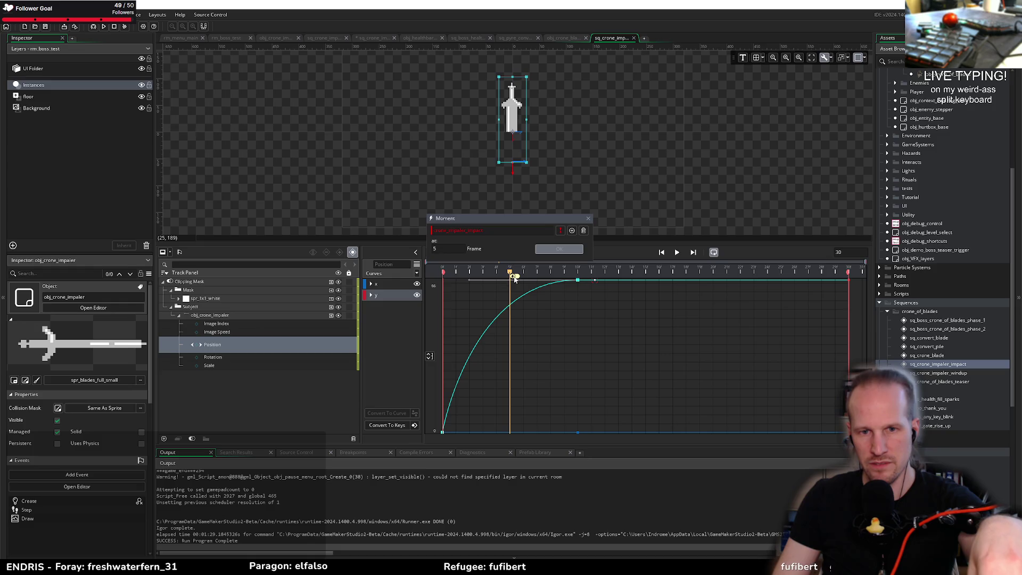
{"action": "left_click", "coordinate": [572, 230]}
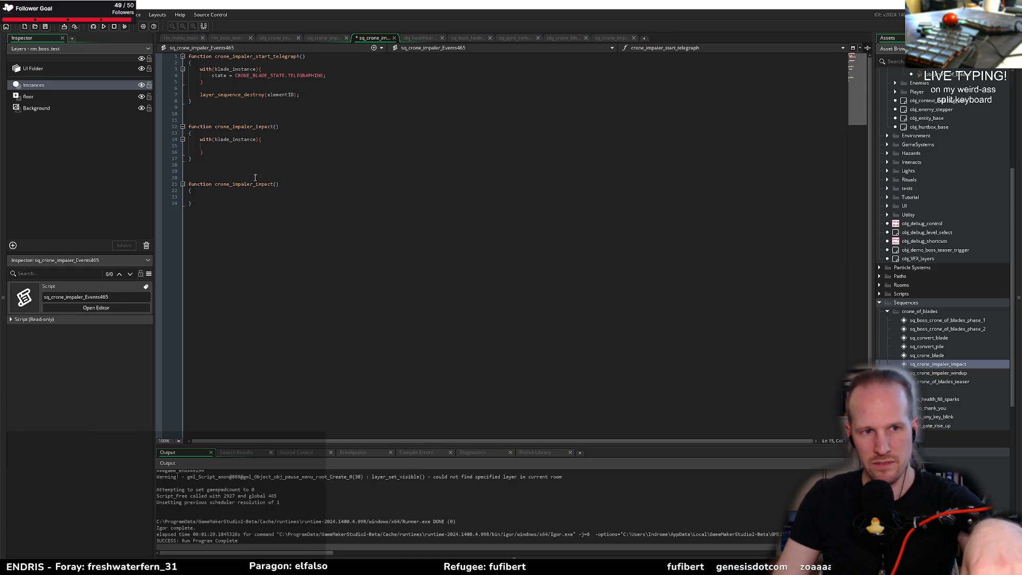
Delete the duplicate crone_impaler_impact function and save the events script
{"action": "left_click", "coordinate": [219, 209]}
{"action": "left_click", "coordinate": [183, 168], "text": "shift"}
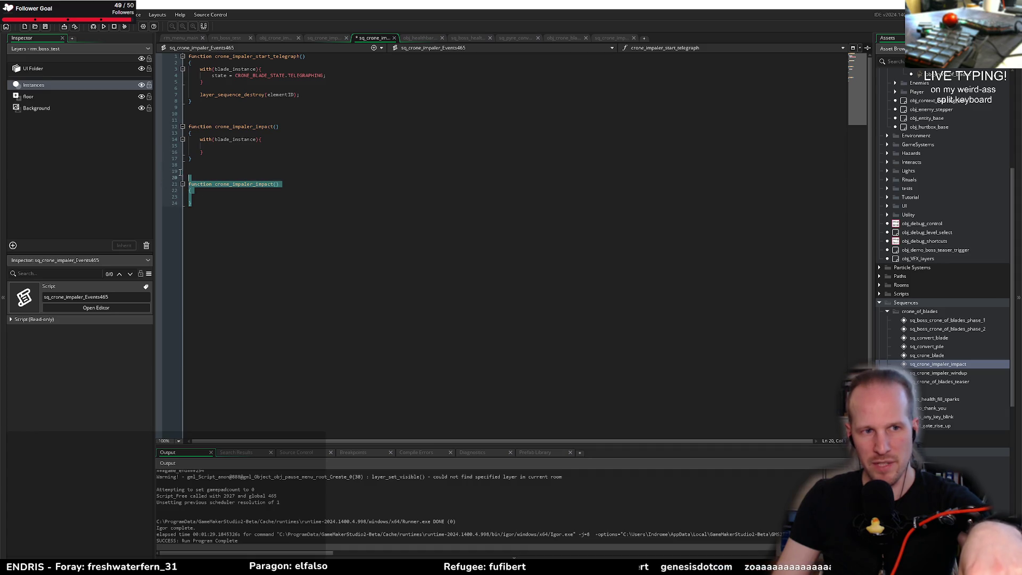
{"action": "key", "text": "BackSpace"}
{"action": "key", "text": "ctrl+s"}
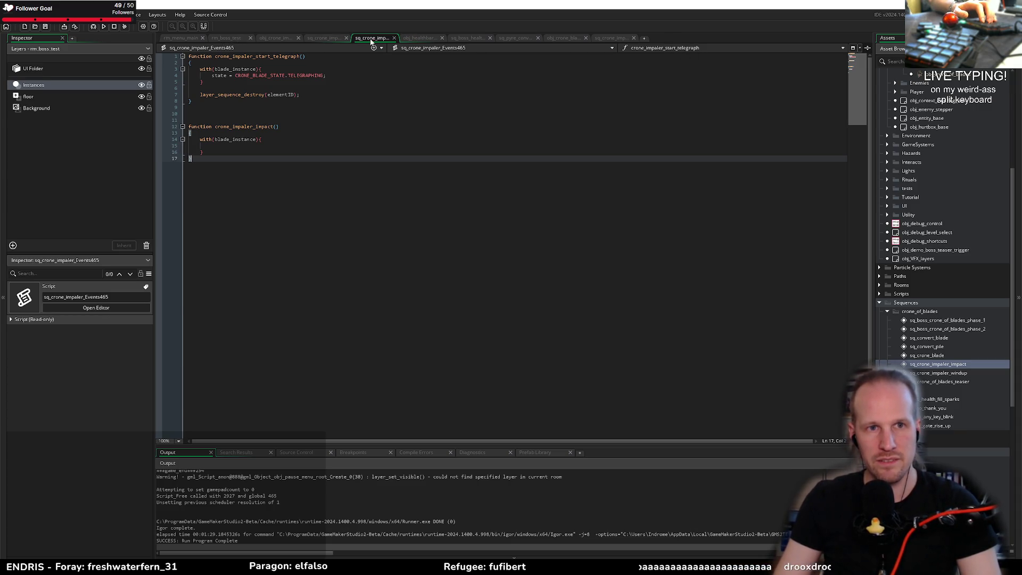
{"action": "left_click", "coordinate": [322, 38]}
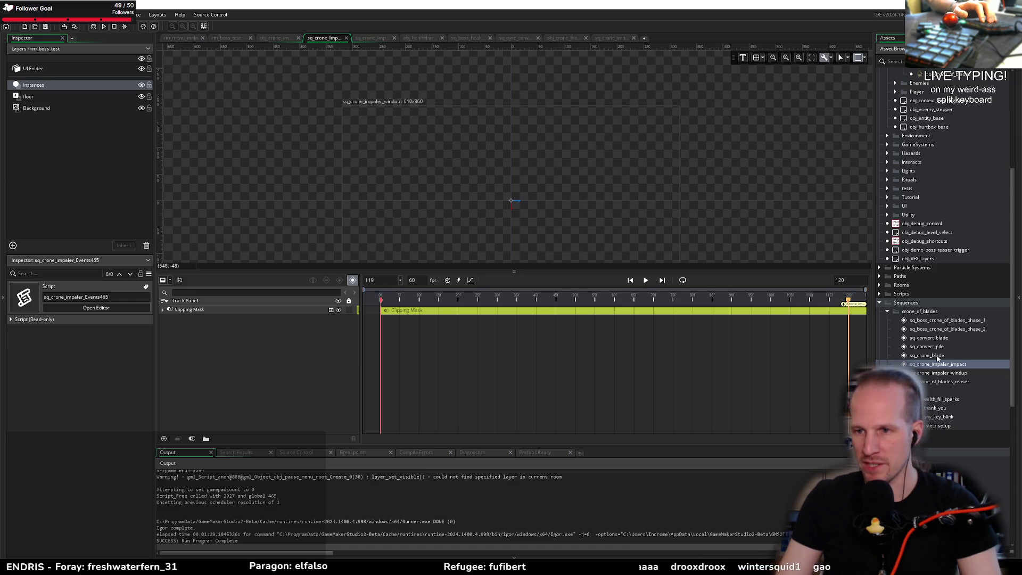
Add a frame-5 Moment in sq_crone_impaler_impact and create its empty sq_crone_impaler_impact_Moment function
{"action": "double_click", "coordinate": [938, 364]}
{"action": "mouse_move", "coordinate": [524, 273]}
{"action": "left_mouse_down"}
{"action": "mouse_move", "coordinate": [496, 271]}
{"action": "mouse_move", "coordinate": [513, 272]}
{"action": "left_mouse_up"}
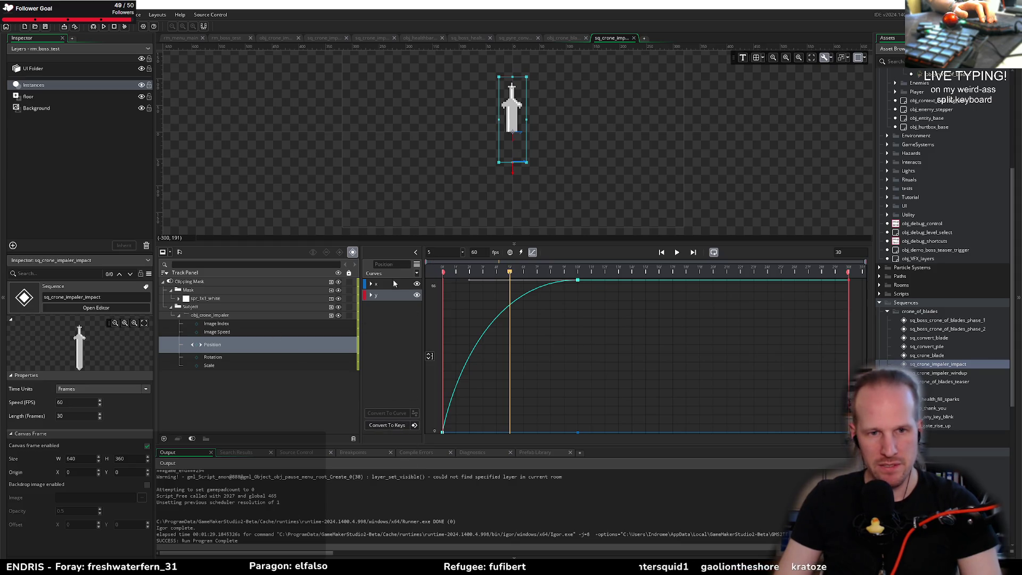
{"action": "left_click", "coordinate": [258, 325]}
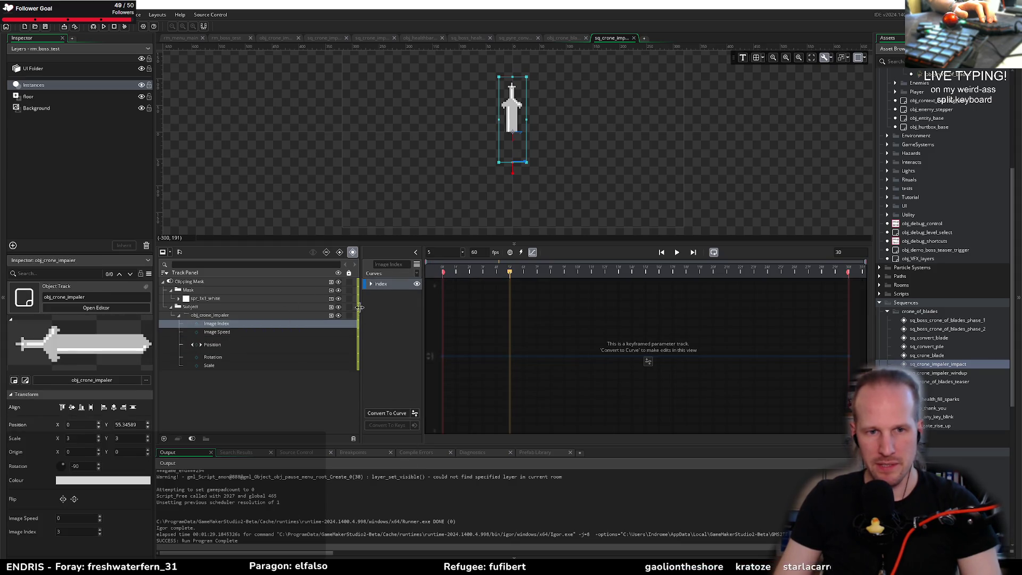
{"action": "left_click", "coordinate": [511, 253]}
{"action": "mouse_move", "coordinate": [465, 282]}
{"action": "left_mouse_down"}
{"action": "mouse_move", "coordinate": [411, 273]}
{"action": "mouse_move", "coordinate": [447, 257]}
{"action": "left_mouse_up"}
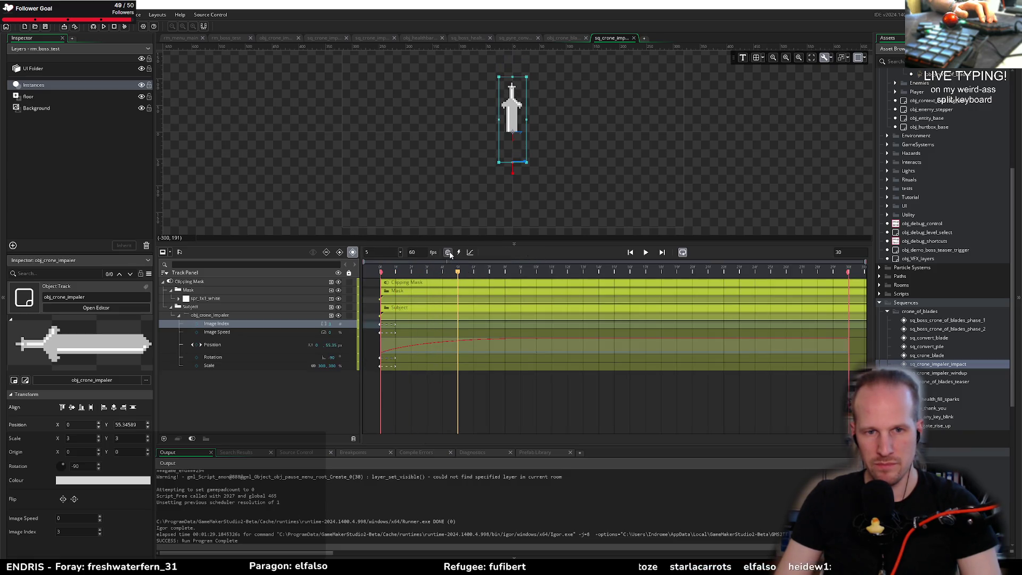
{"action": "left_click", "coordinate": [458, 253]}
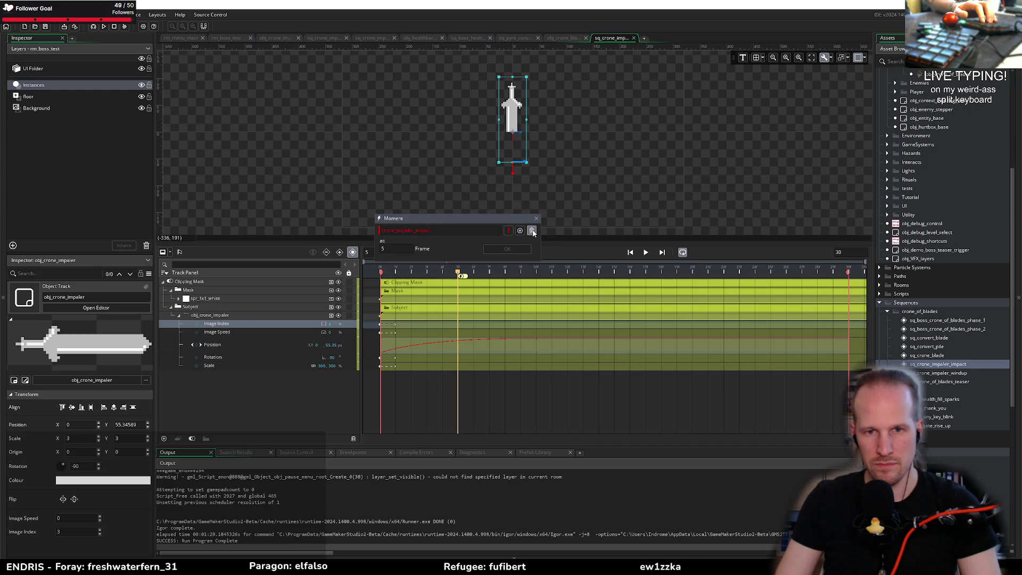
{"action": "left_click", "coordinate": [531, 230]}
{"action": "left_click", "coordinate": [458, 252]}
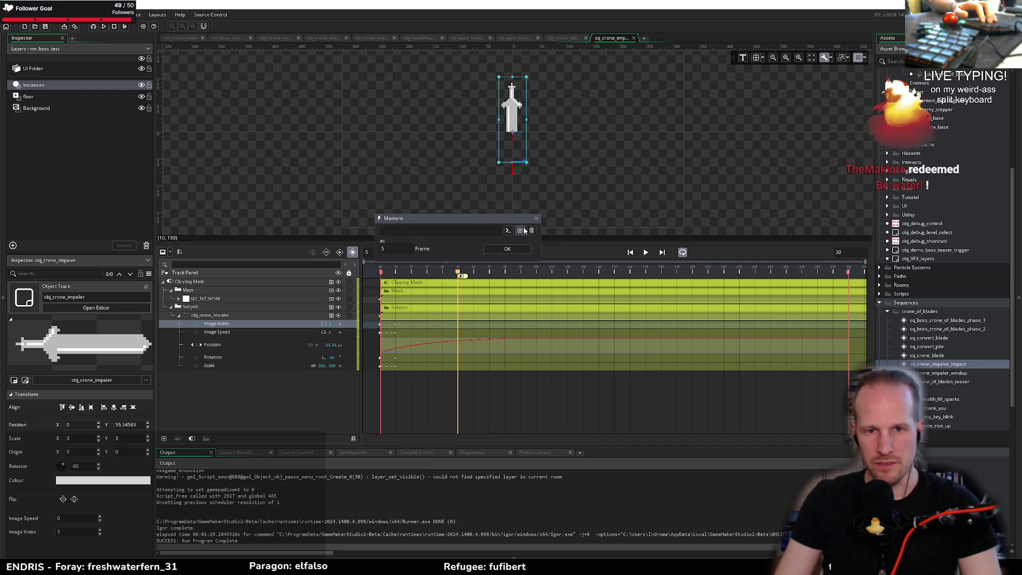
{"action": "left_click", "coordinate": [526, 231]}
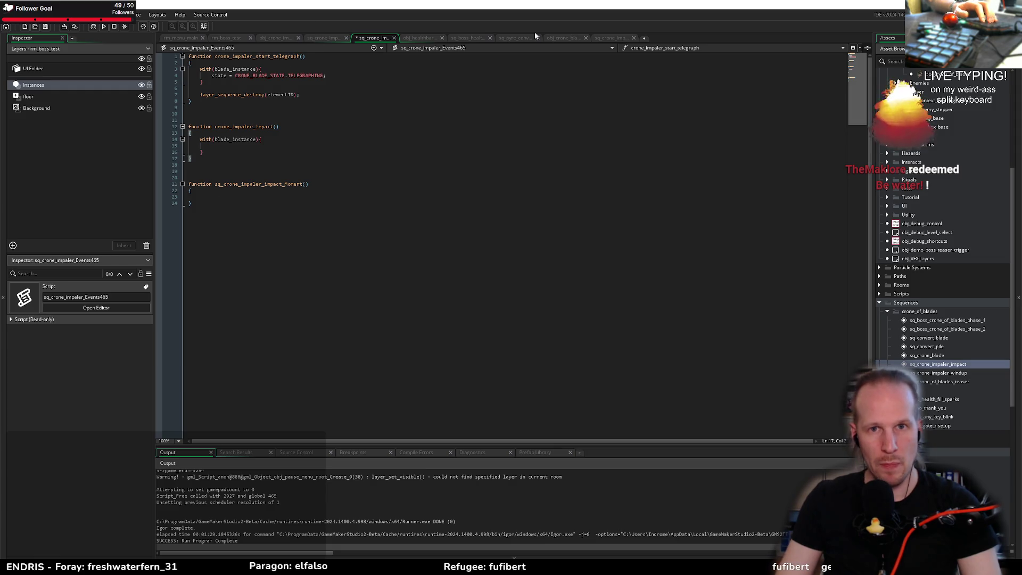
{"action": "left_click", "coordinate": [607, 38]}
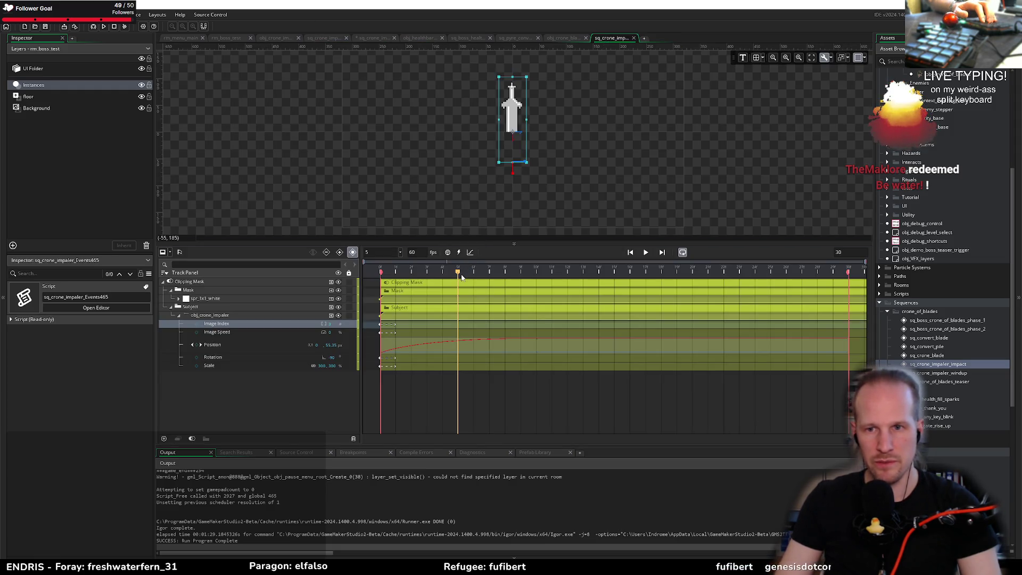
Save the sq_crone_impaler_impact sequence and close its editor tab
{"action": "key", "text": "ctrl+s"}
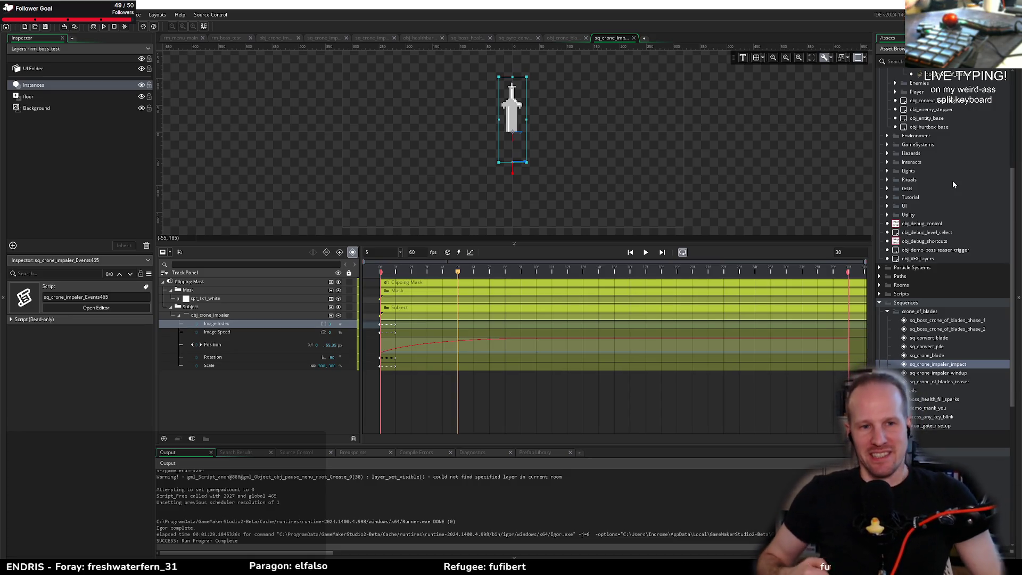
{"action": "middle_click", "coordinate": [612, 37]}
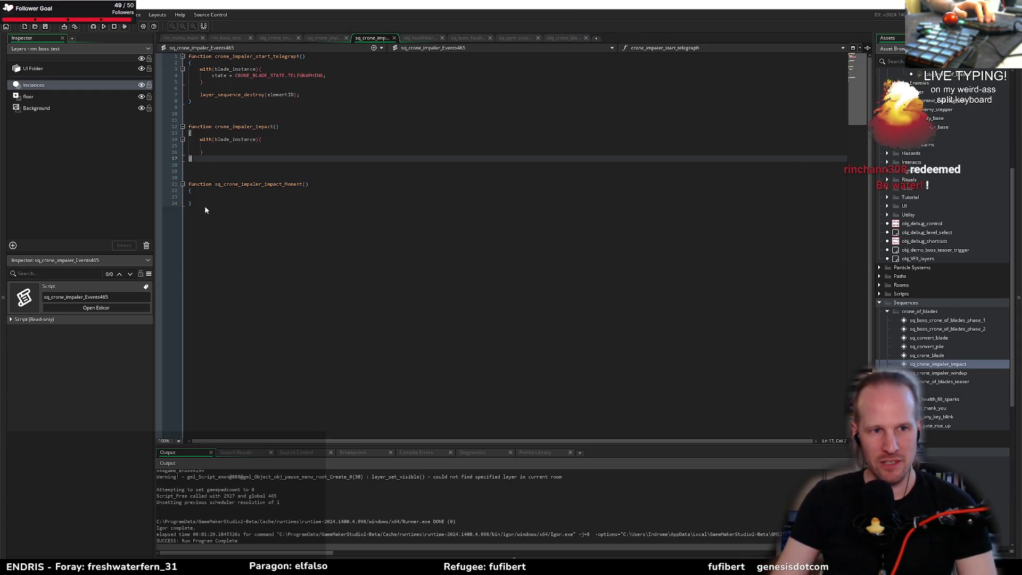
Delete the unused sq_crone_impaler_impact_Moment function and copy the crone_impaler_impact name
{"action": "left_click_drag", "start_coordinate": [205, 205], "coordinate": [179, 166]}
{"action": "key", "text": "BackSpace"}
{"action": "key", "text": "BackSpace"}
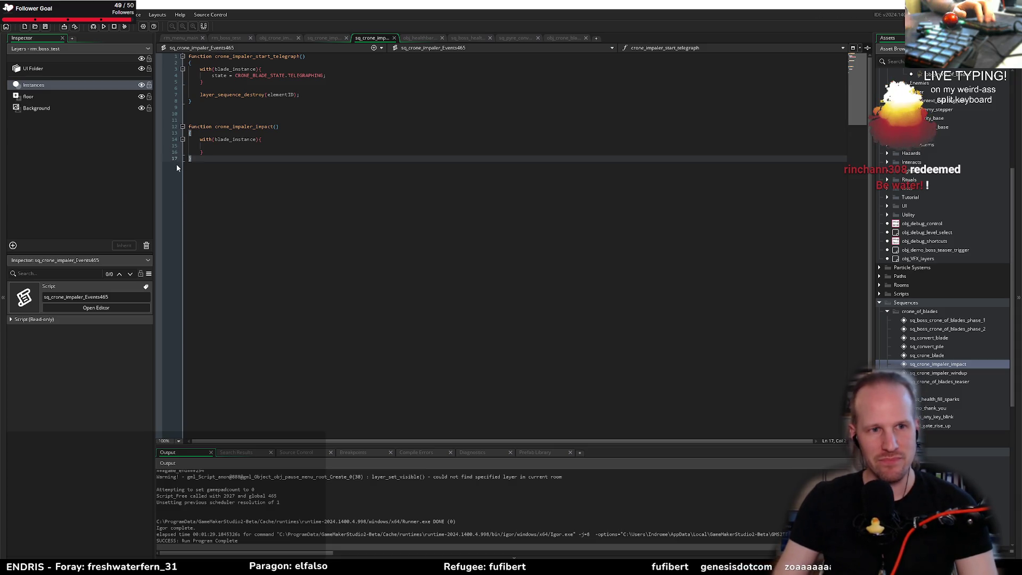
{"action": "double_click", "coordinate": [240, 126]}
{"action": "key", "text": "ctrl+c"}
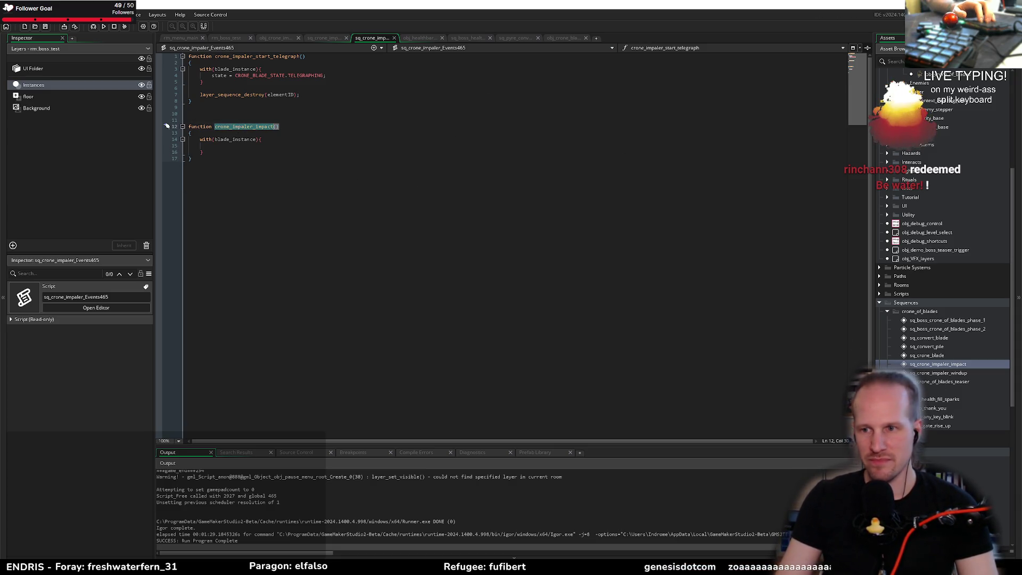
Try a frame-5 Moment calling crone_impaler_impact, cancel it, and exit GameMaker
{"action": "double_click", "coordinate": [949, 367]}
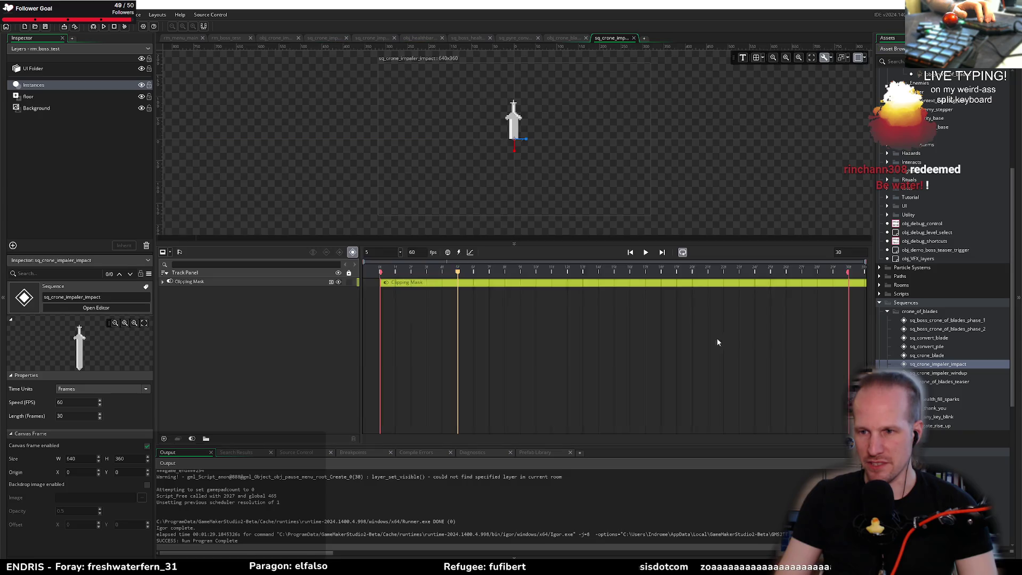
{"action": "left_click", "coordinate": [459, 253]}
{"action": "key", "text": "ctrl+v"}
{"action": "left_click", "coordinate": [507, 249]}
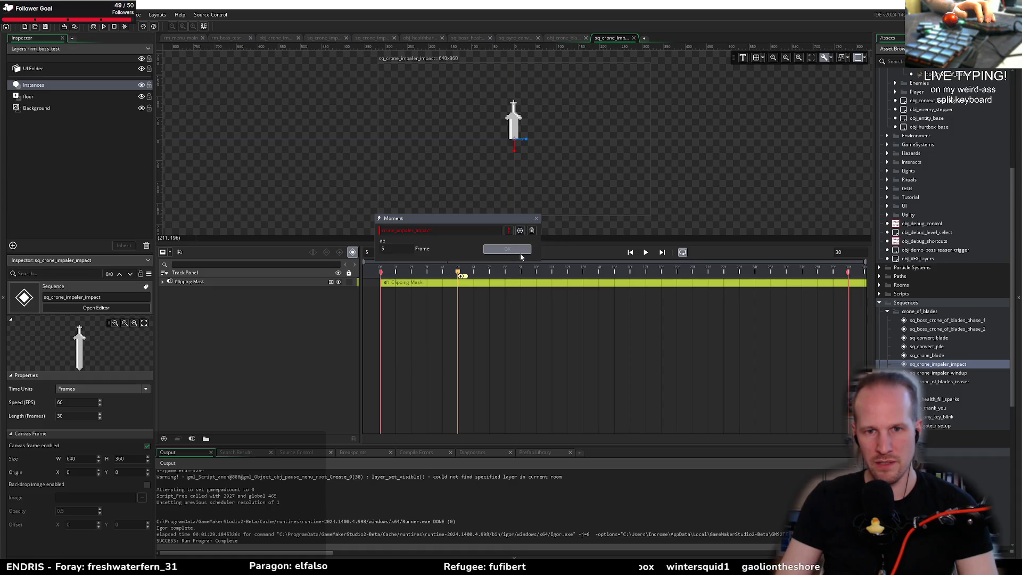
{"action": "key", "text": "Escape"}
{"action": "key", "text": "alt+F4"}
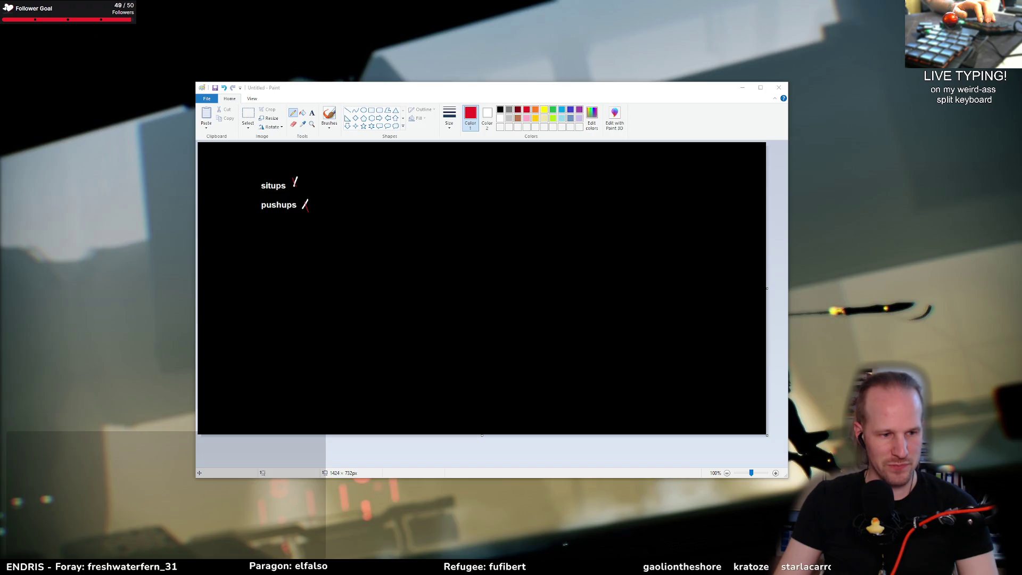
{"action": "key", "text": "super"}
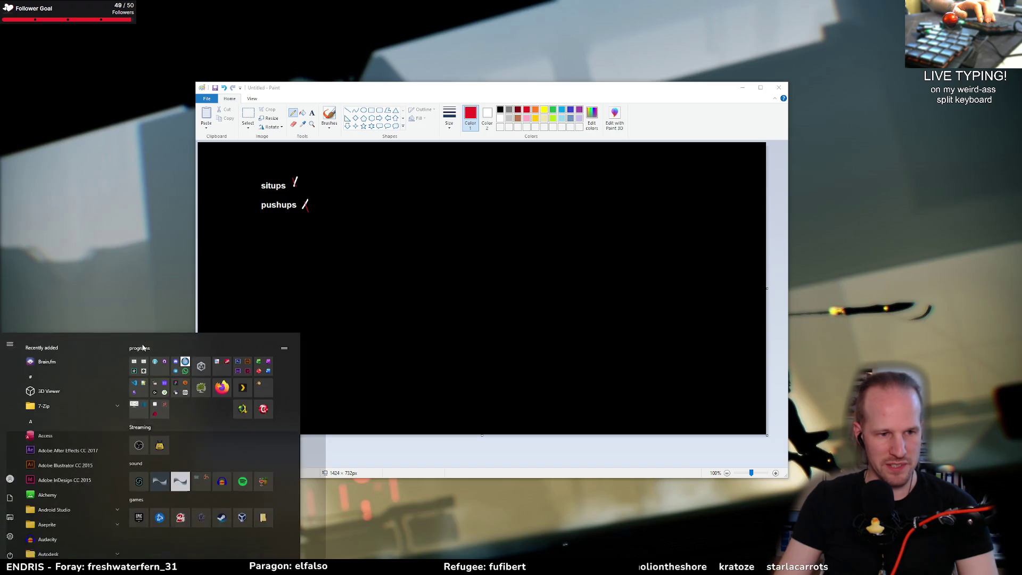
Close the Windows Start menu
{"action": "left_click", "coordinate": [166, 422]}
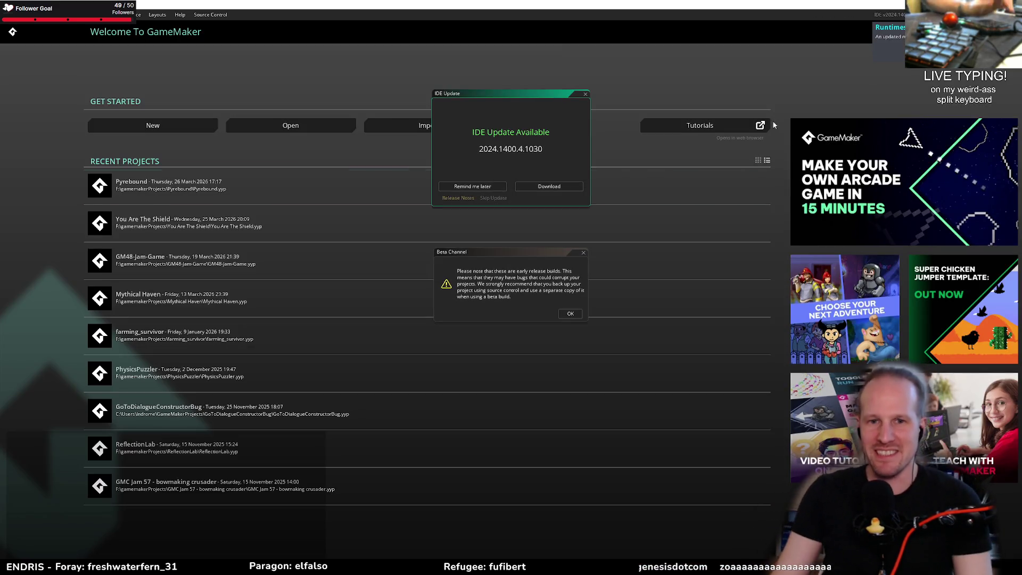
Postpone the IDE update, dismiss the Beta Channel notice, and reopen the Pyrebound project
{"action": "left_click", "coordinate": [471, 186]}
{"action": "left_click", "coordinate": [578, 315]}
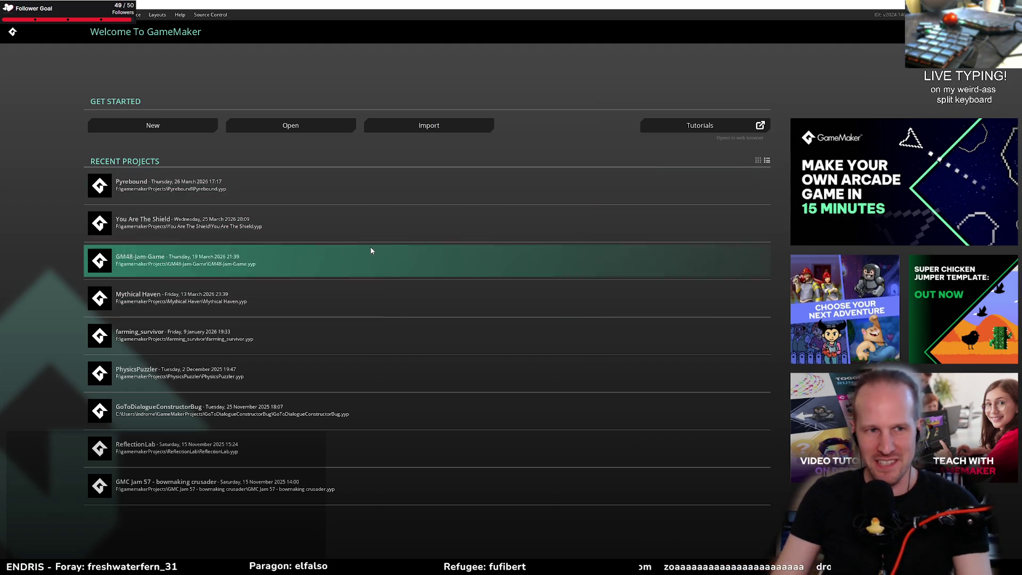
{"action": "left_click", "coordinate": [308, 197]}
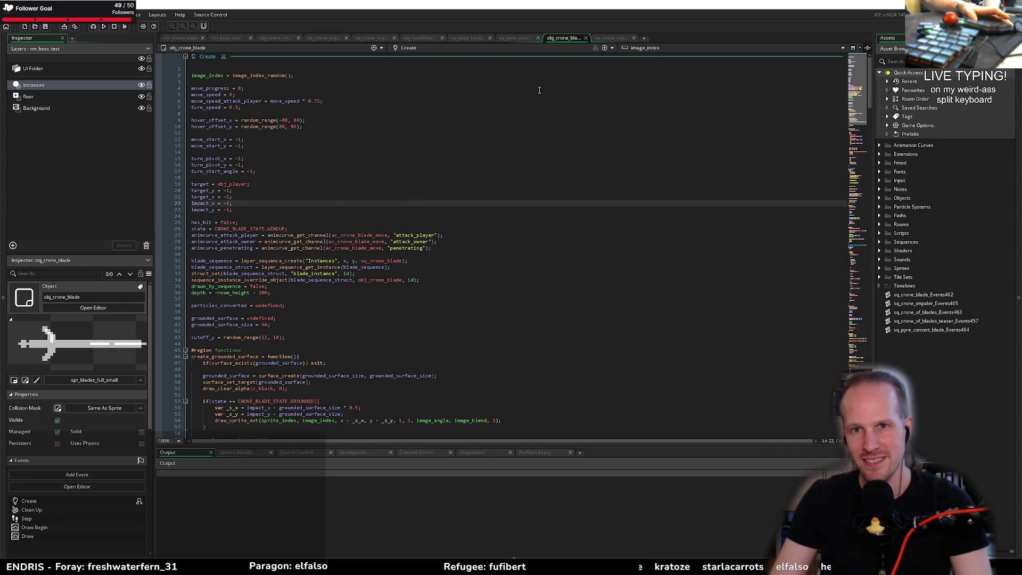
Add a frame-5 moment in sq_crone_impaler_impact and jump to its crone_impaler_impact function
{"action": "left_click", "coordinate": [608, 38]}
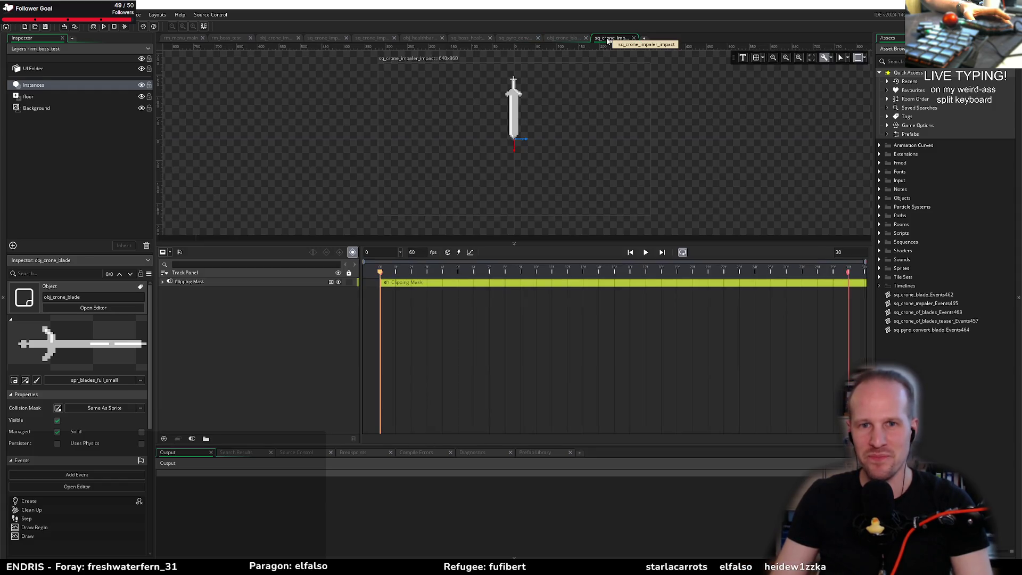
{"action": "left_click_drag", "start_coordinate": [443, 267], "coordinate": [457, 261]}
{"action": "left_click", "coordinate": [459, 253]}
{"action": "type", "text": "crone_impaler_impact"}
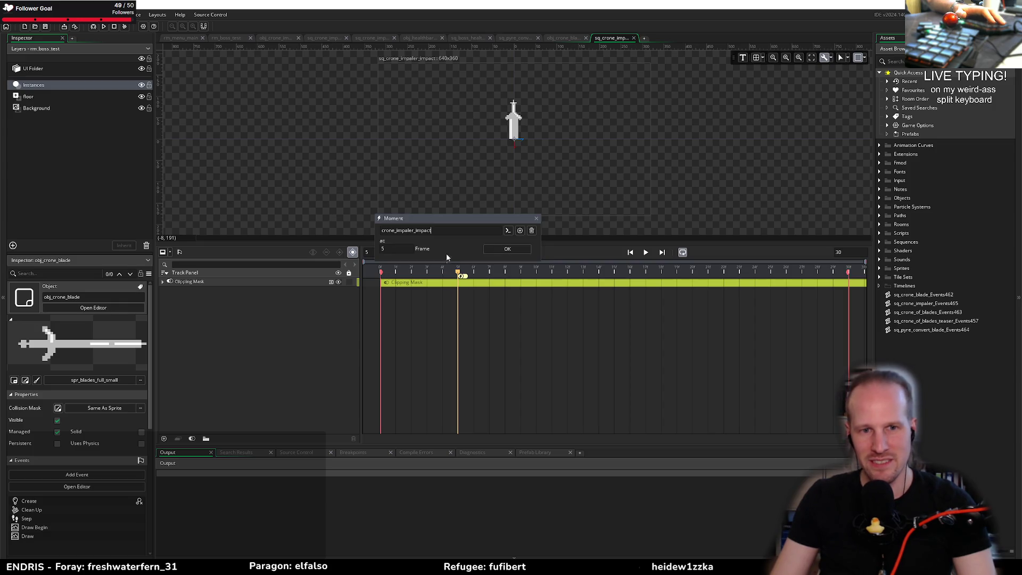
{"action": "left_click", "coordinate": [508, 230]}
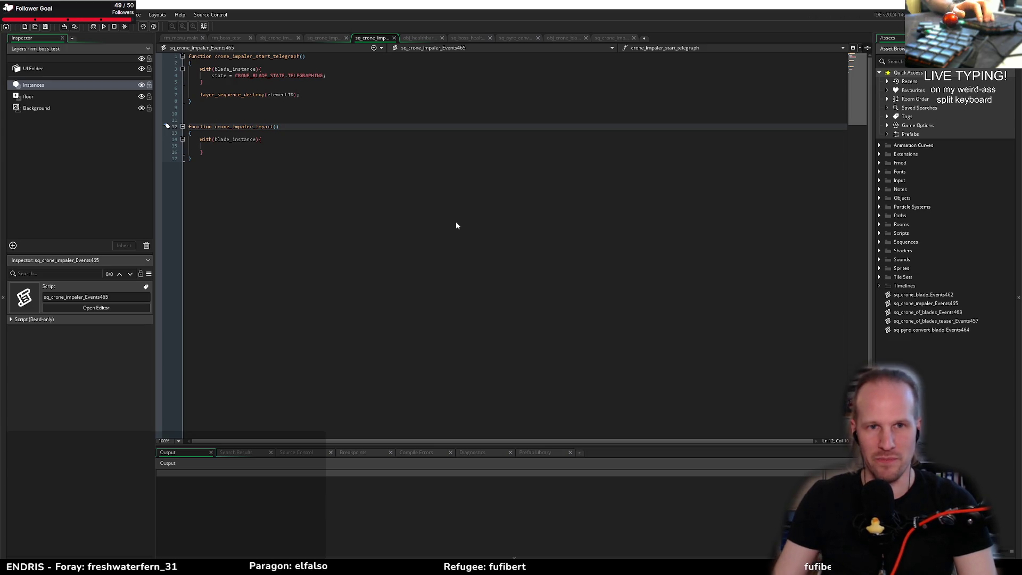
Remove the extra blank lines between the functions in the events script
{"action": "left_click", "coordinate": [373, 127]}
{"action": "left_click", "coordinate": [219, 115]}
{"action": "key", "text": "BackSpace"}
{"action": "key", "text": "BackSpace"}
{"action": "left_click", "coordinate": [223, 133]}
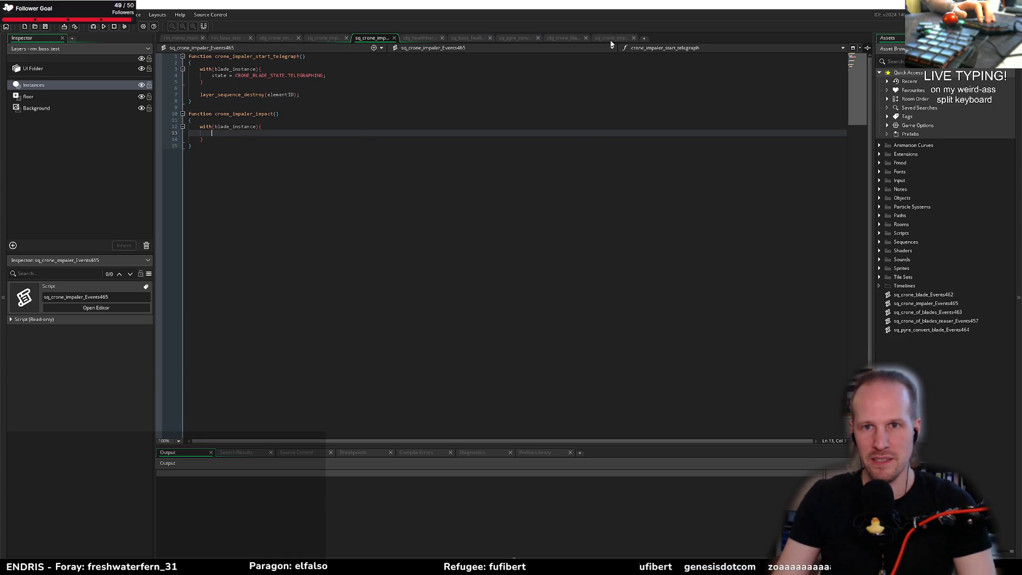
Set the frame-5 moment to call crone_impaler_impact and return to the events script
{"action": "left_click", "coordinate": [611, 39]}
{"action": "mouse_move", "coordinate": [457, 271]}
{"action": "left_mouse_down"}
{"action": "mouse_move", "coordinate": [474, 272]}
{"action": "mouse_move", "coordinate": [458, 274]}
{"action": "left_mouse_up"}
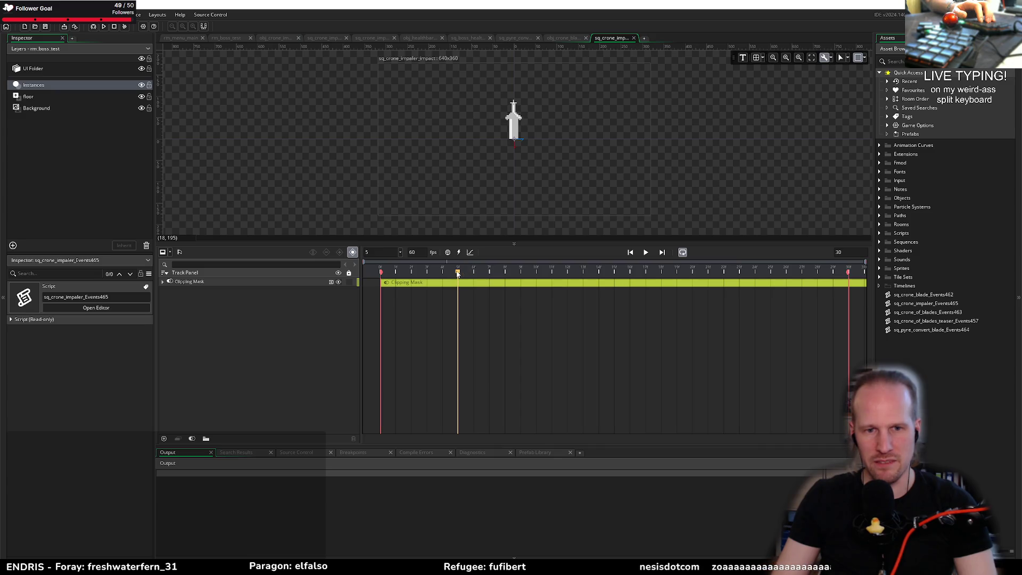
{"action": "left_click", "coordinate": [461, 253]}
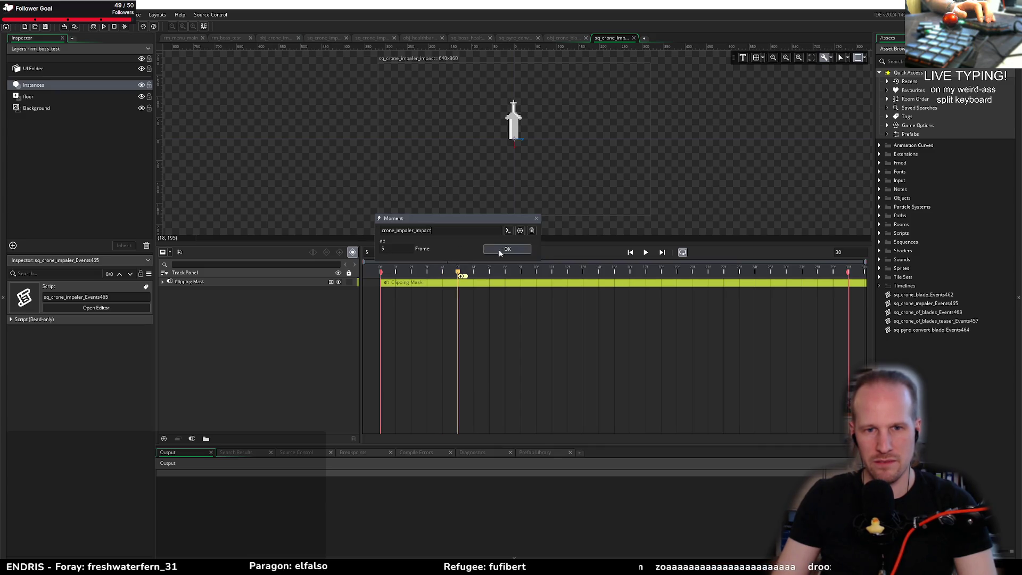
{"action": "left_click", "coordinate": [503, 252]}
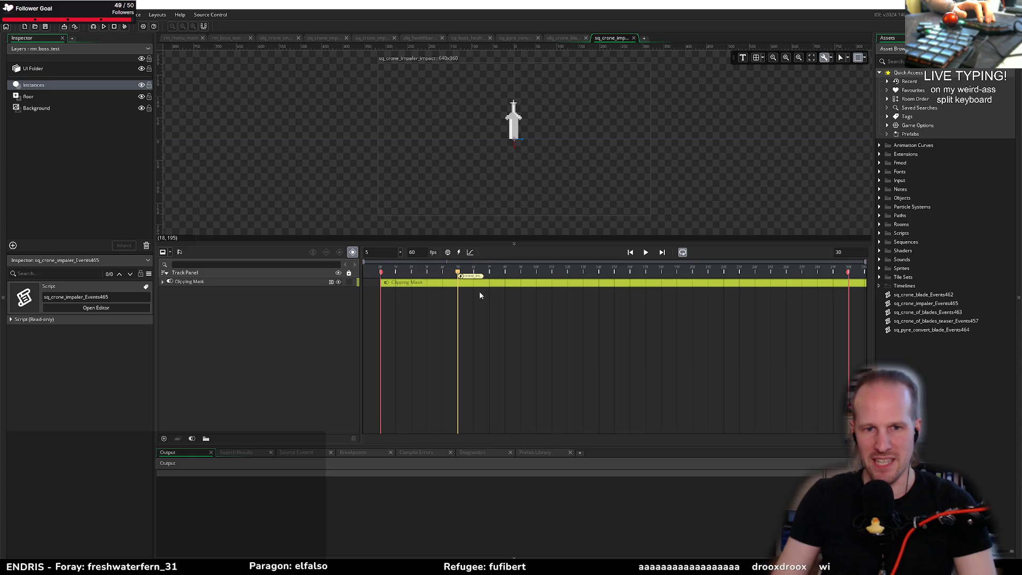
{"action": "left_click", "coordinate": [163, 282]}
{"action": "key", "text": "Home"}
{"action": "key", "text": "Right"}
{"action": "key", "text": "Right"}
{"action": "key", "text": "Right"}
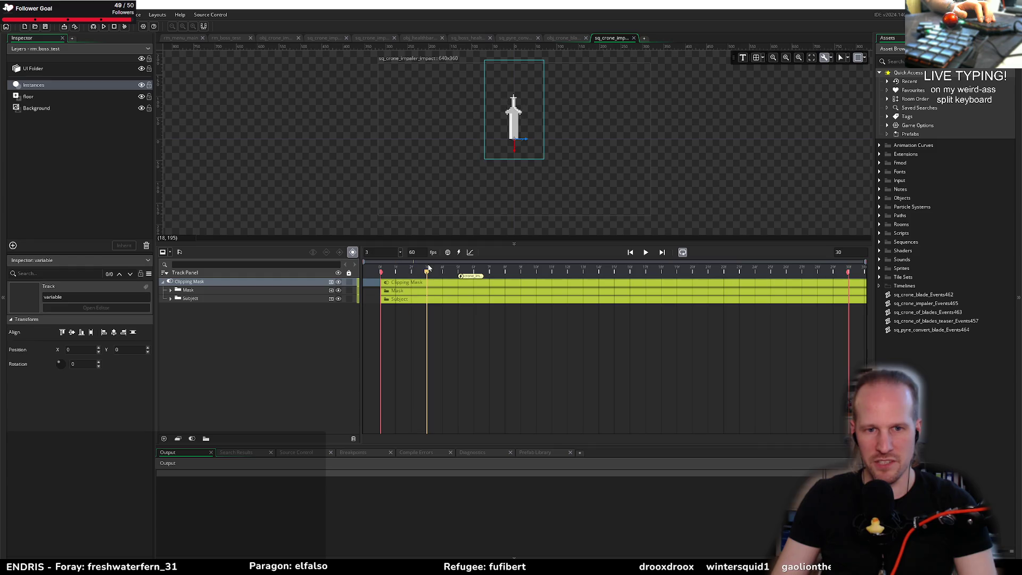
{"action": "left_click", "coordinate": [562, 37]}
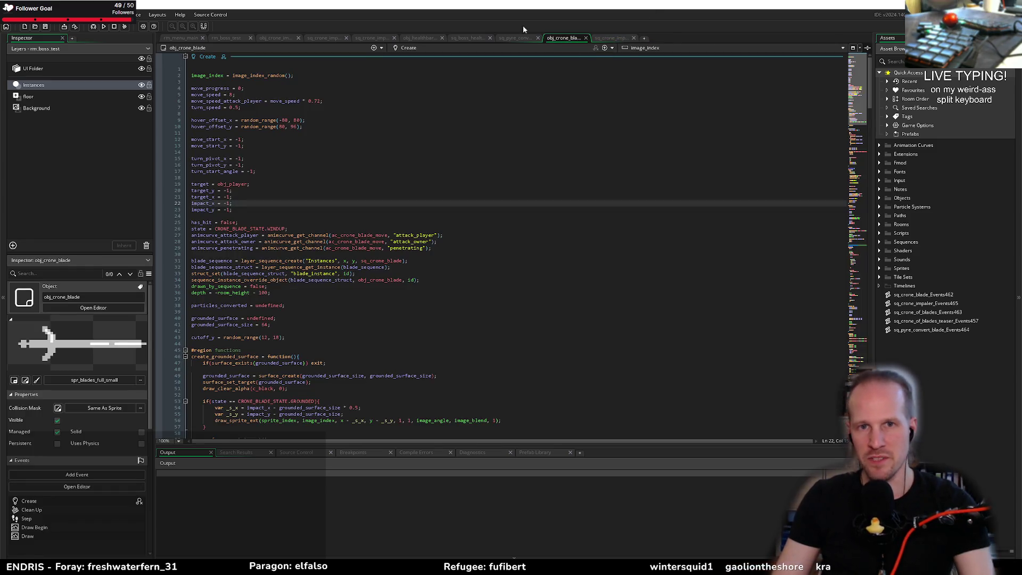
{"action": "left_click_drag", "start_coordinate": [374, 38], "coordinate": [622, 40]}
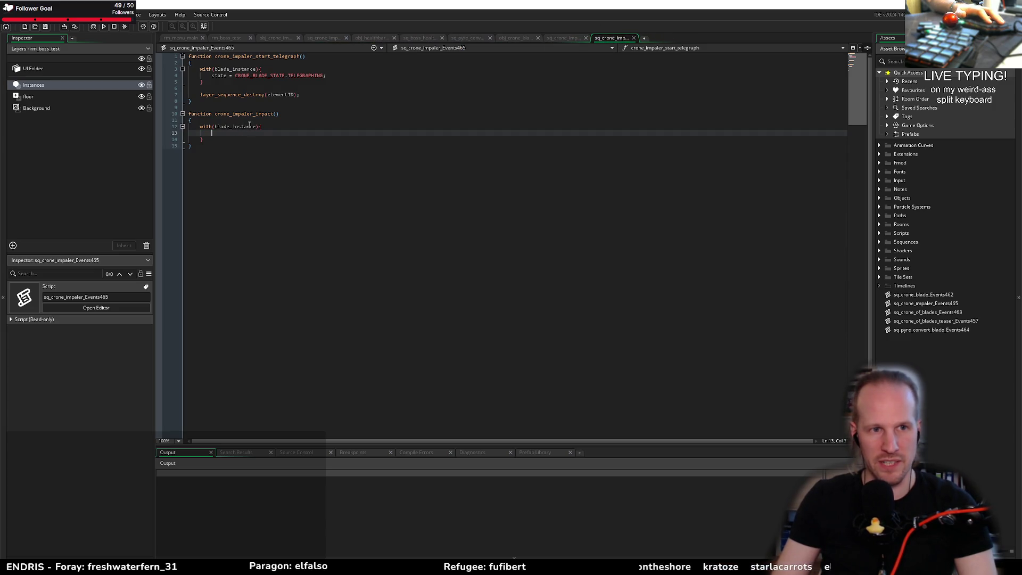
Add a new blade_impact = function(){ below blade_collision in obj_crone_impaler's Create event
{"action": "left_click", "coordinate": [272, 36]}
{"action": "left_click", "coordinate": [322, 235]}
{"action": "key", "text": "Return"}
{"action": "key", "text": "Return"}
{"action": "type", "text": "blad"}
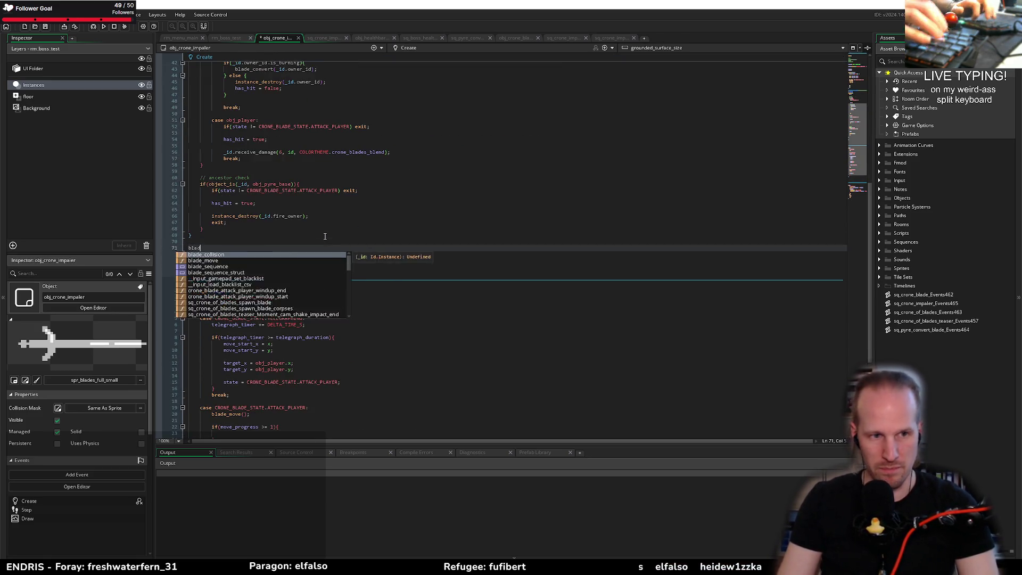
{"action": "type", "text": "e_impact_"}
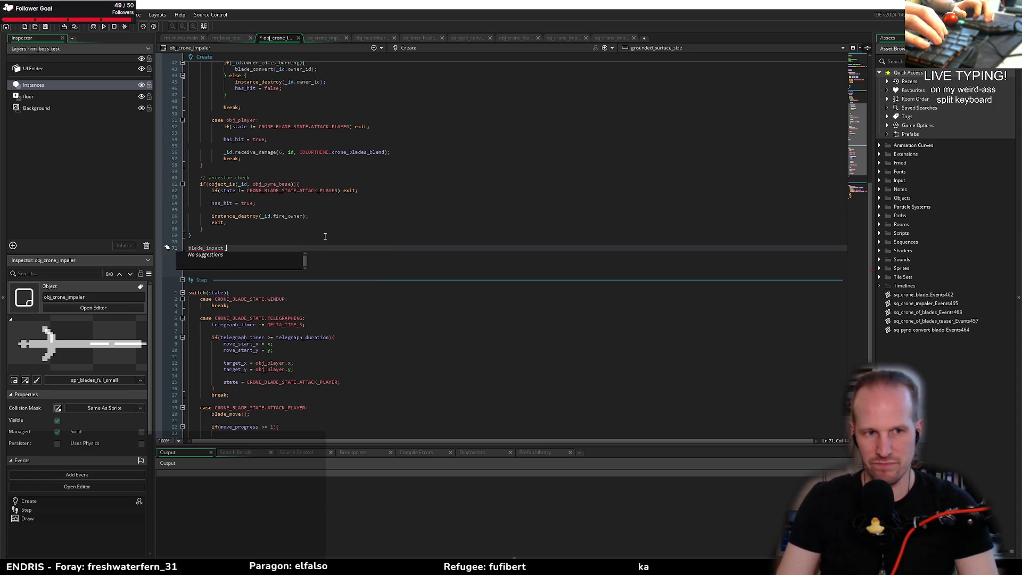
{"action": "key", "text": "BackSpace"}
{"action": "type", "text": "= function(){"}
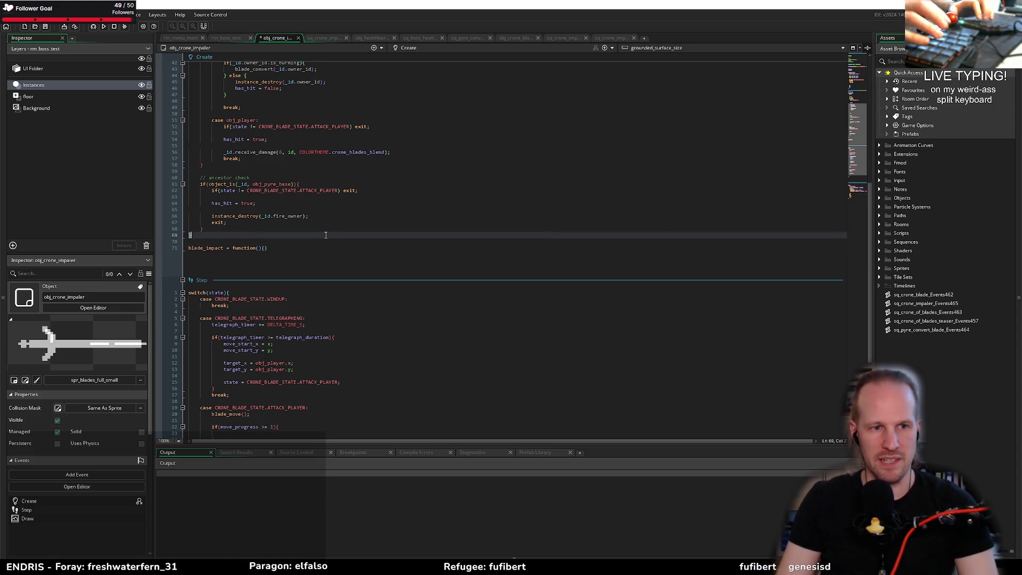
{"action": "key", "text": "Return"}
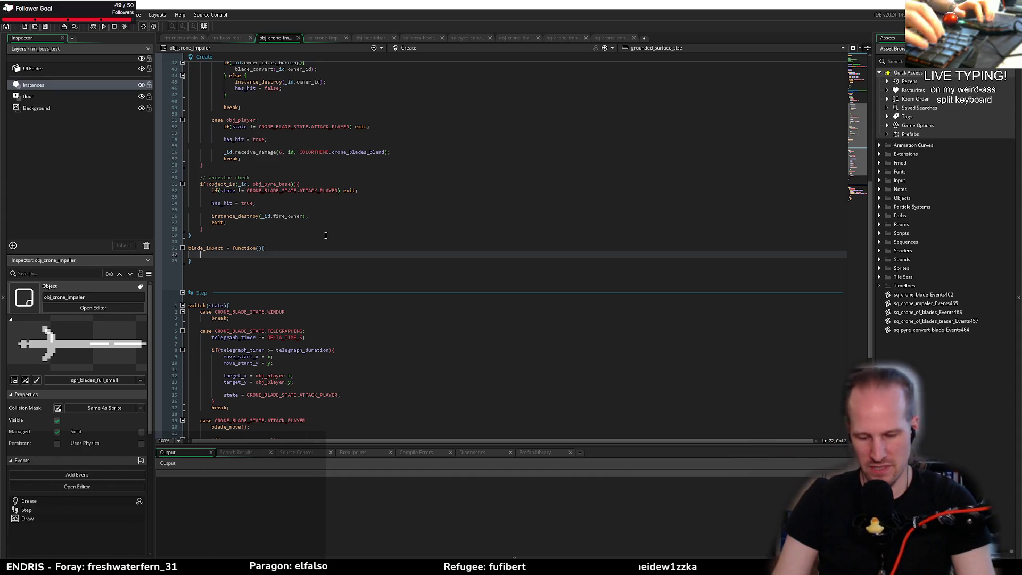
Start the line var _collisions = collision_circle_list(x, y, inside blade_impact
{"action": "type", "text": "var _"}
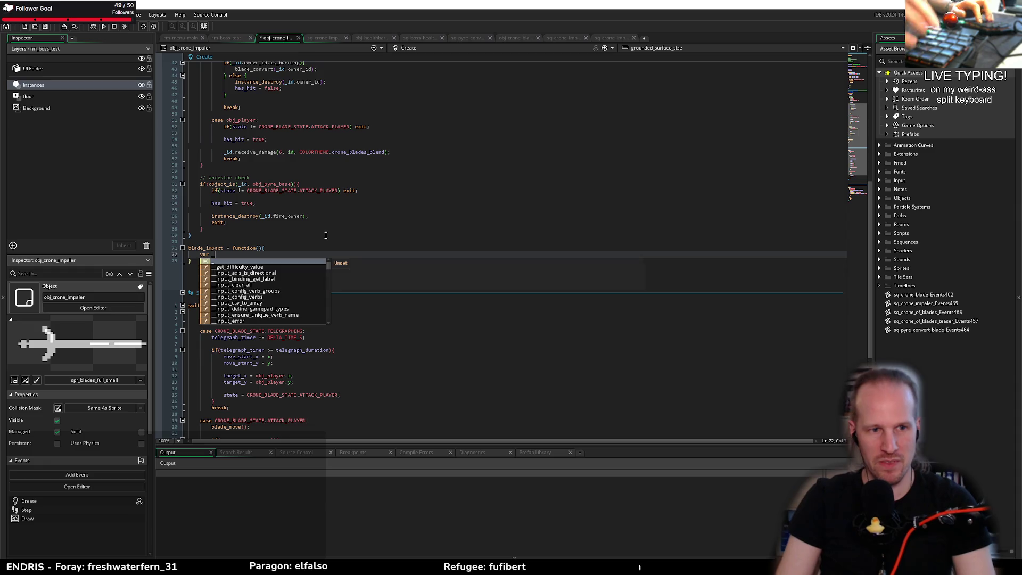
{"action": "type", "text": "collisions "}
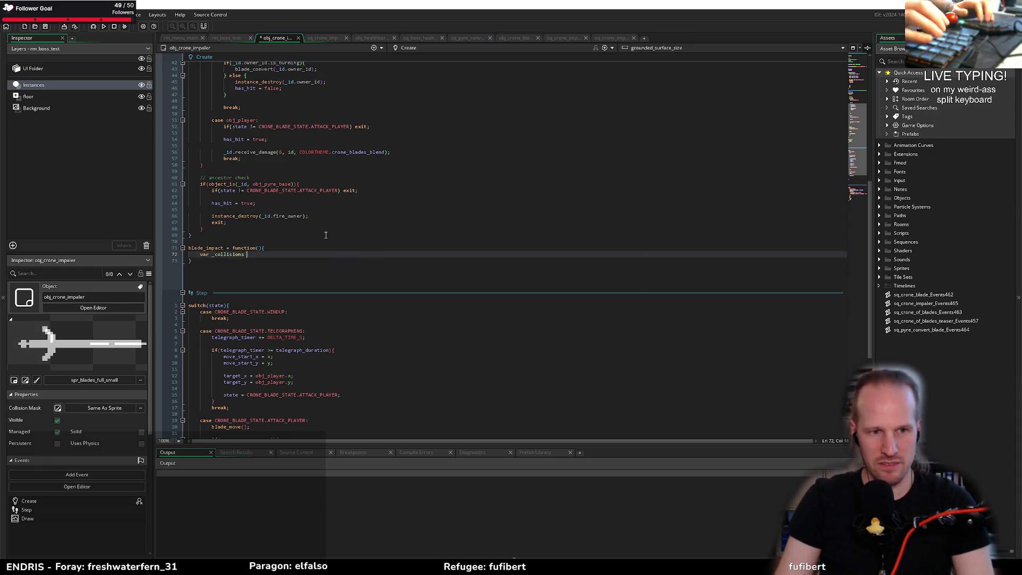
{"action": "type", "text": "= colli"}
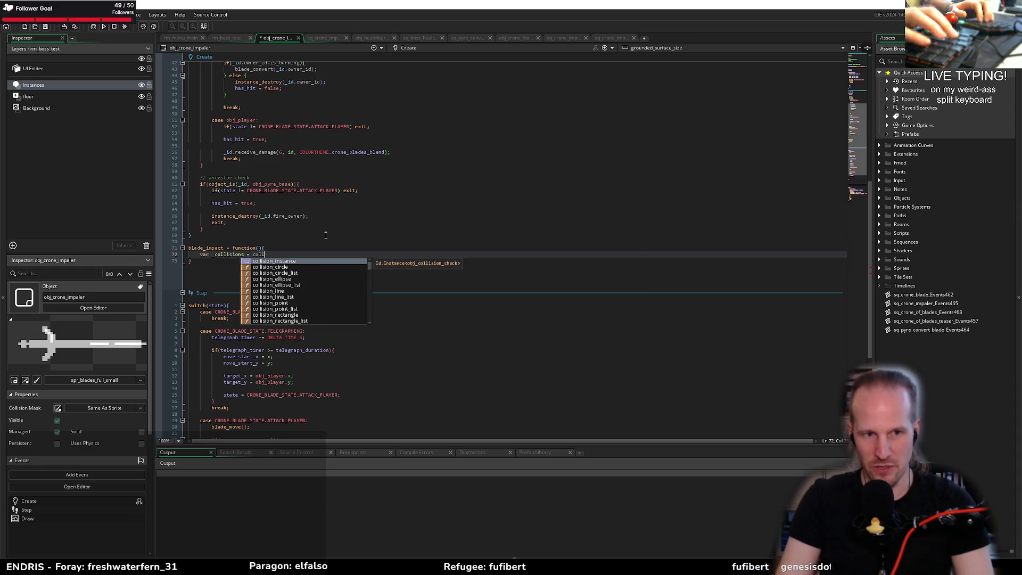
{"action": "key", "text": "Return"}
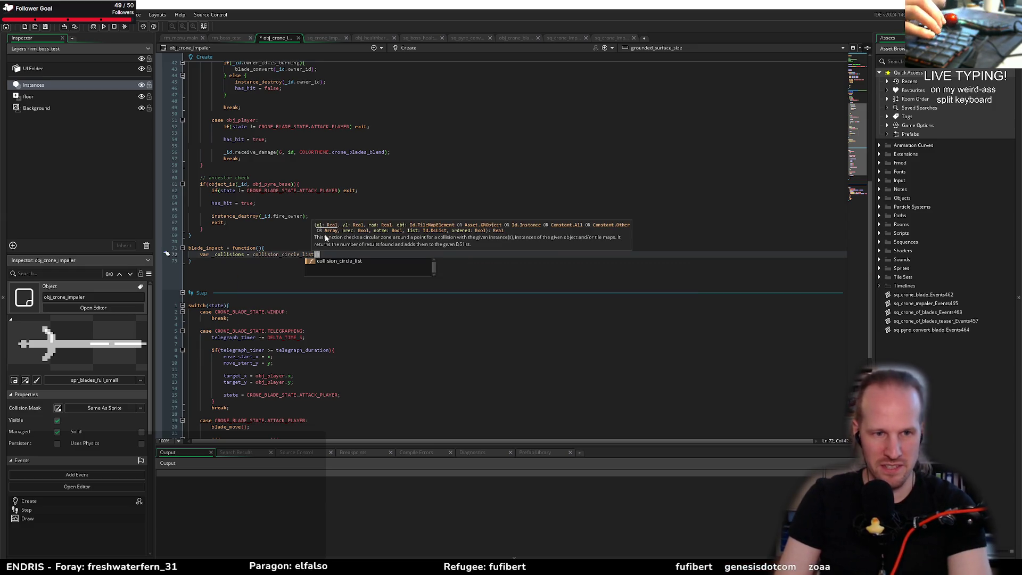
{"action": "type", "text": "x, y,"}
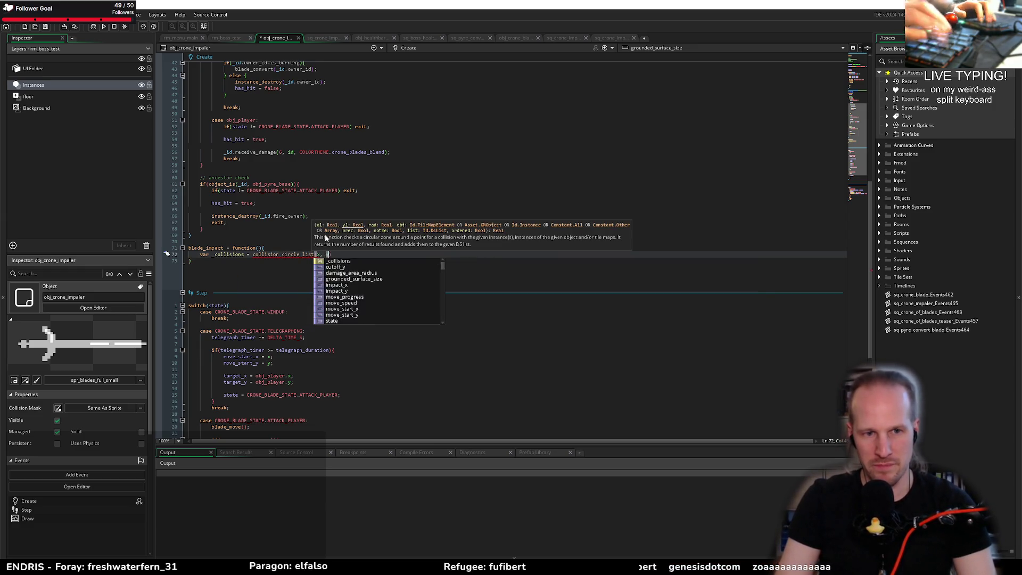
{"action": "key", "text": "ctrl+shift+Left"}
{"action": "key", "text": "ctrl+shift+Left"}
{"action": "key", "text": "ctrl+shift+Left"}
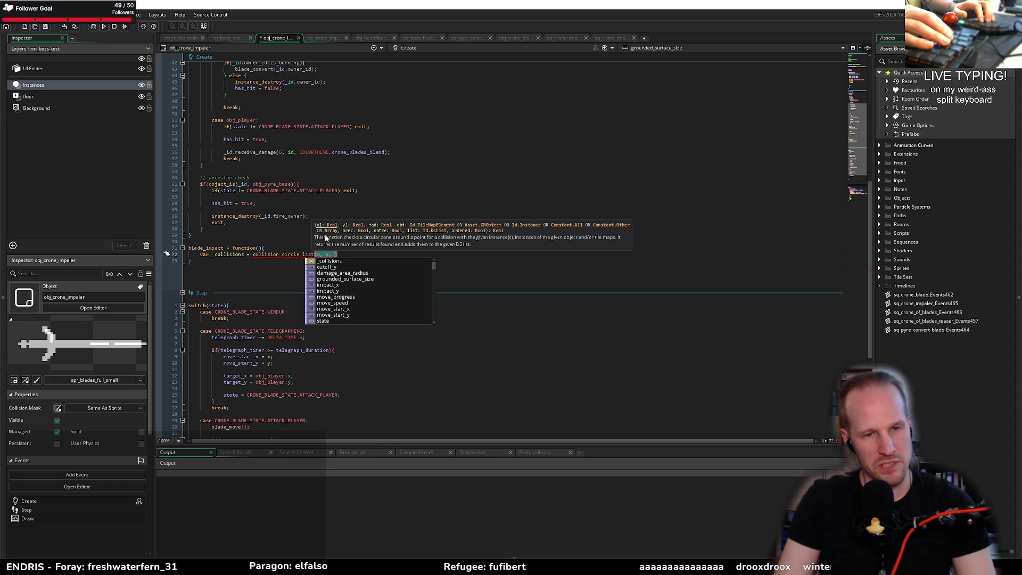
{"action": "key", "text": "Right"}
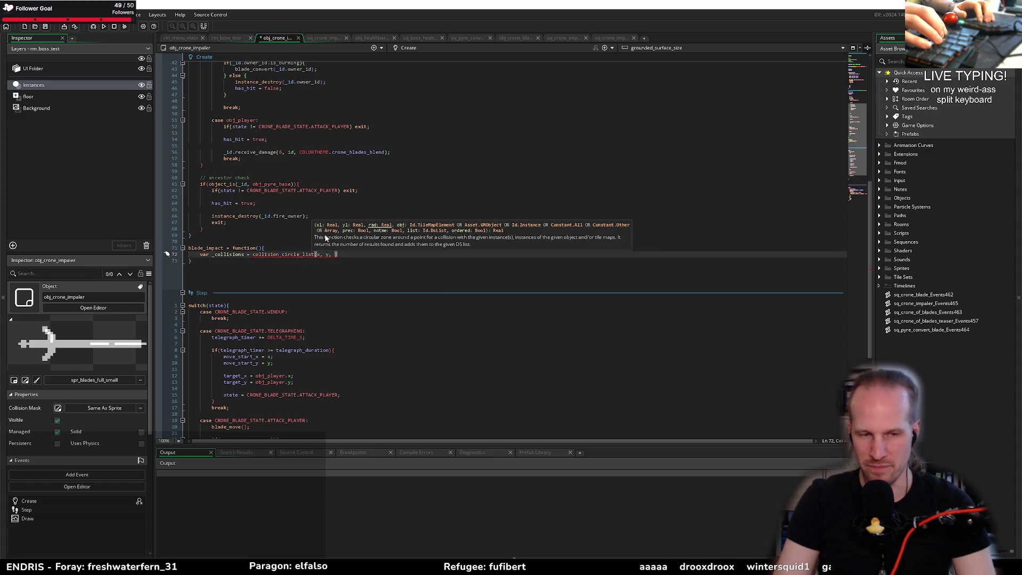
Look up the exact damage_area_radius variable name in the Draw event
{"action": "scroll", "coordinate": [260, 214], "scroll_direction": "up", "scroll_amount": 10}
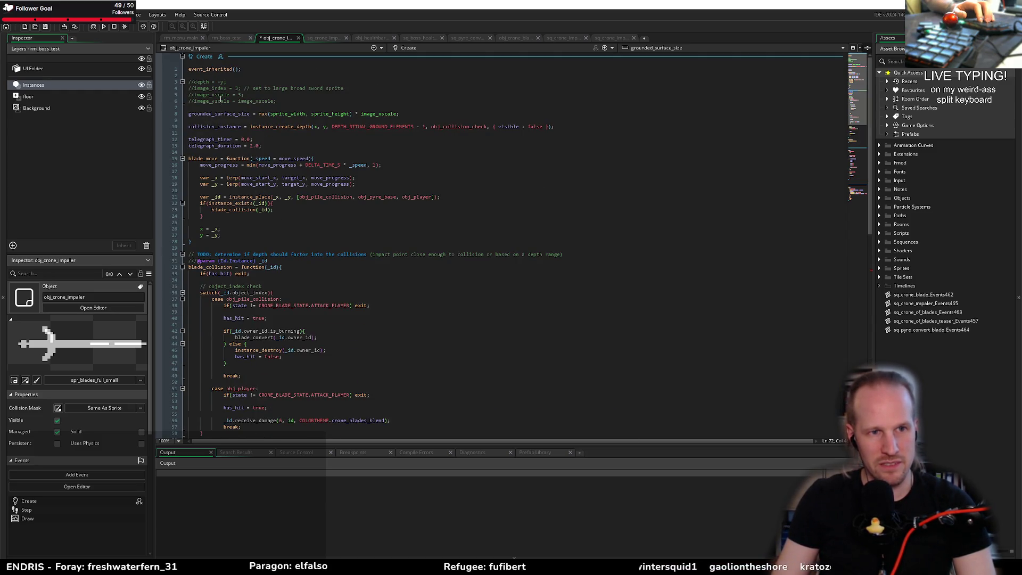
{"action": "scroll", "coordinate": [307, 258], "scroll_direction": "down", "scroll_amount": 10}
{"action": "scroll", "coordinate": [307, 258], "scroll_direction": "down", "scroll_amount": 1}
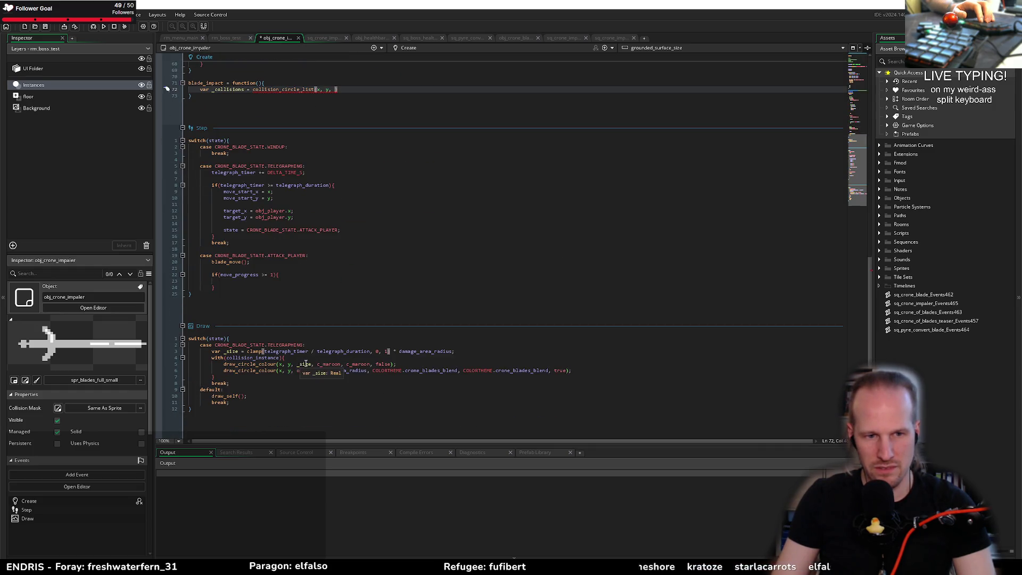
{"action": "left_click", "coordinate": [423, 351]}
{"action": "scroll", "coordinate": [273, 211], "scroll_direction": "up", "scroll_amount": 11}
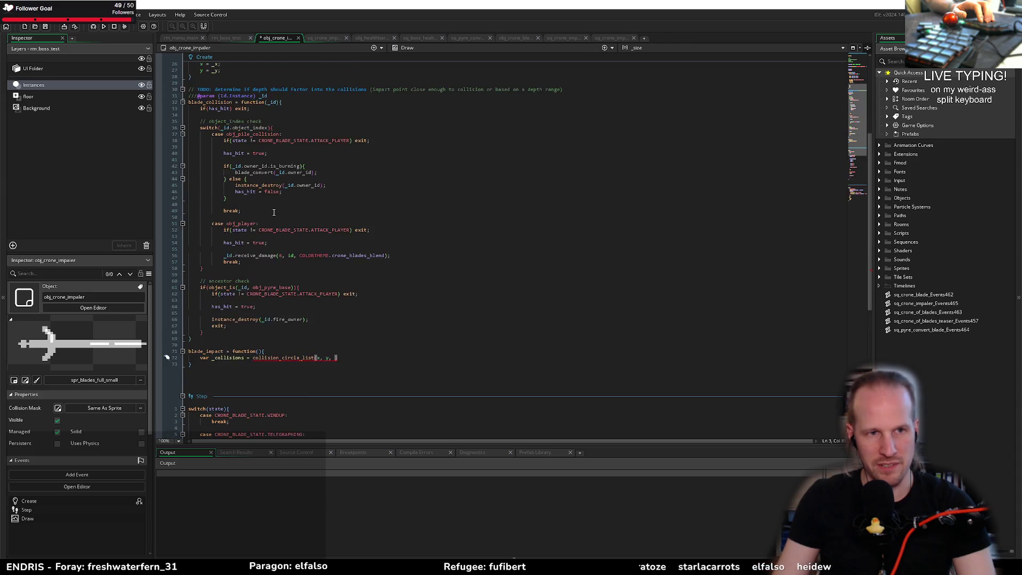
{"action": "scroll", "coordinate": [84, 426], "scroll_direction": "down", "scroll_amount": 3}
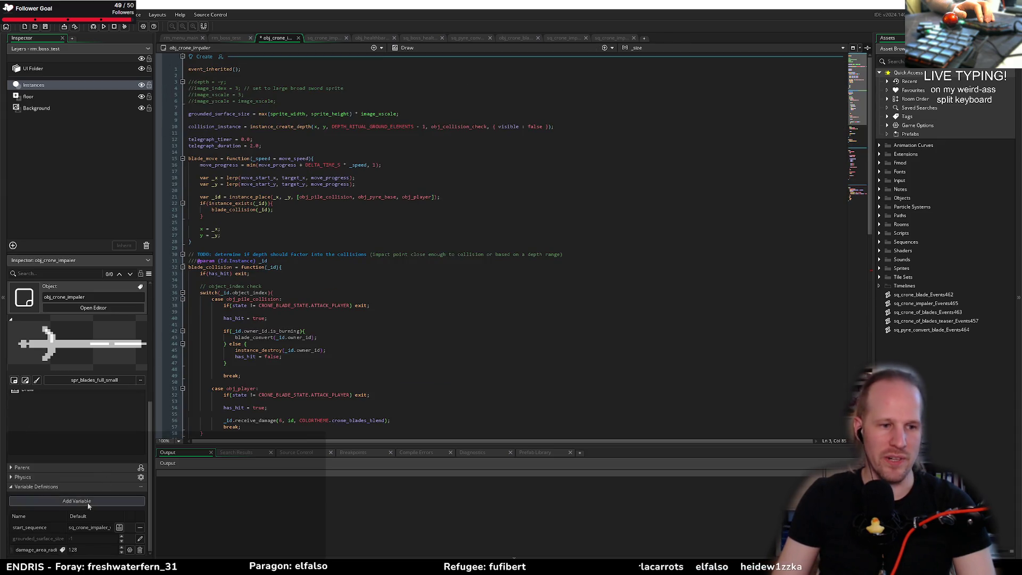
{"action": "left_click", "coordinate": [91, 550]}
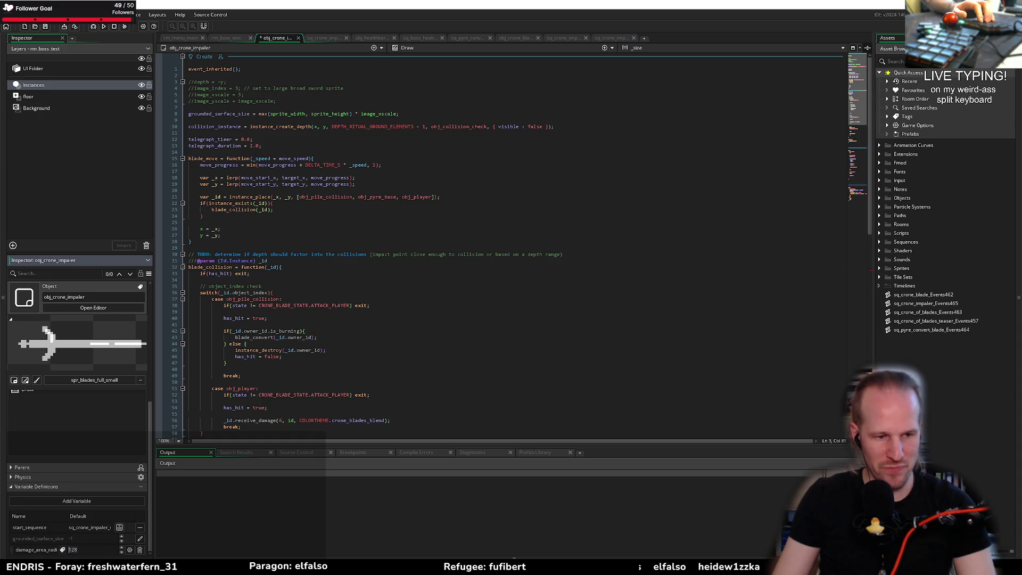
{"action": "left_click", "coordinate": [40, 550]}
{"action": "scroll", "coordinate": [167, 293], "scroll_direction": "down", "scroll_amount": 11}
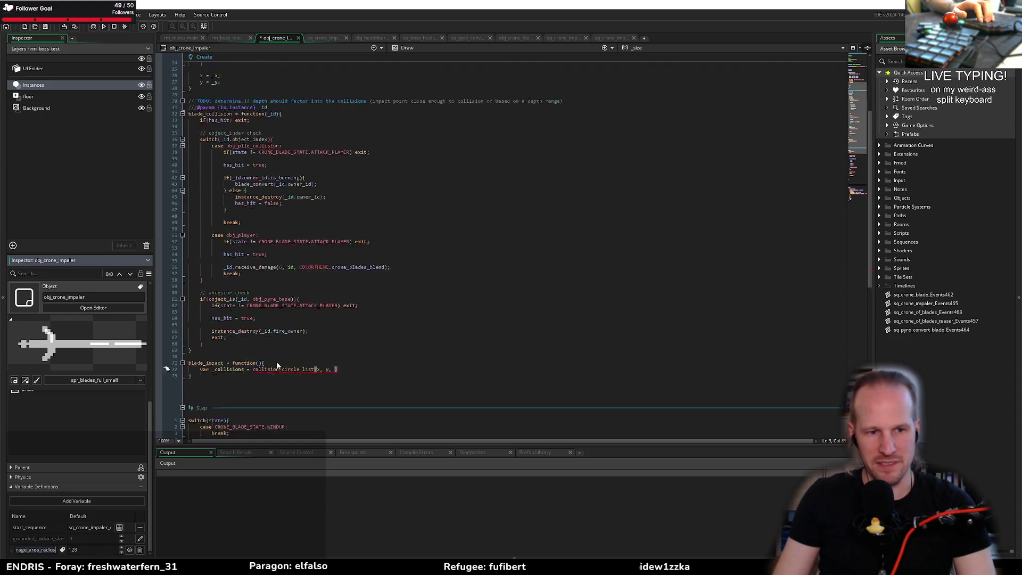
{"action": "left_click", "coordinate": [336, 293]}
Pass damage_area_radius and the object array [obj_pile_collision, obj_player] to the call
{"action": "type", "text": "damage_area_radius,"}
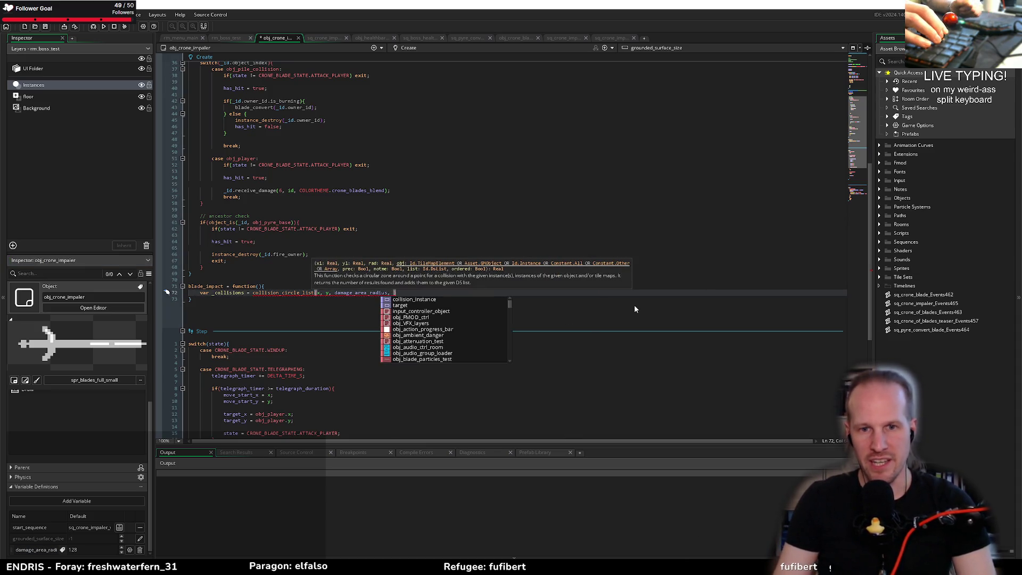
{"action": "type", "text": " ("}
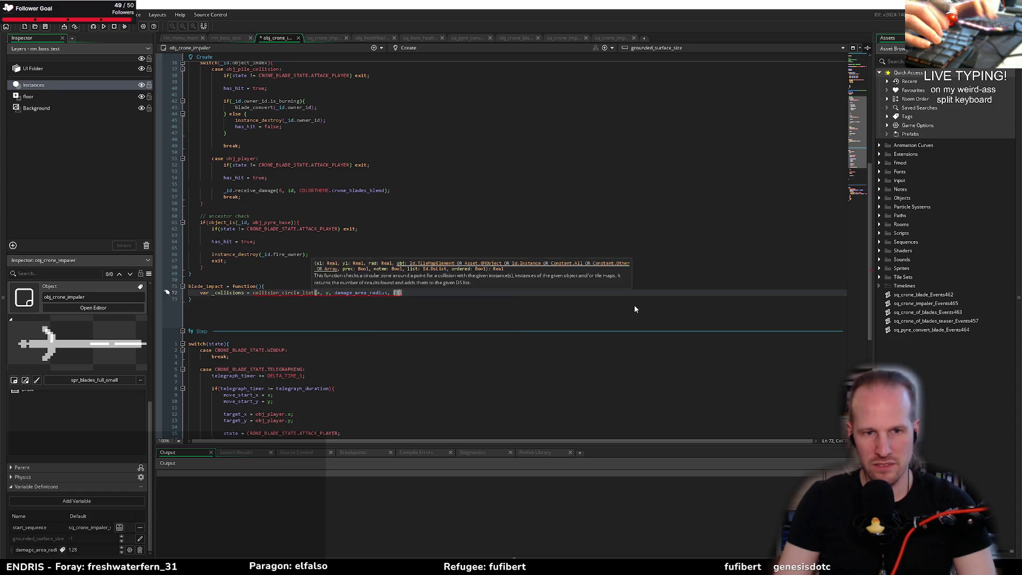
{"action": "type", "text": "obj_pile_co"}
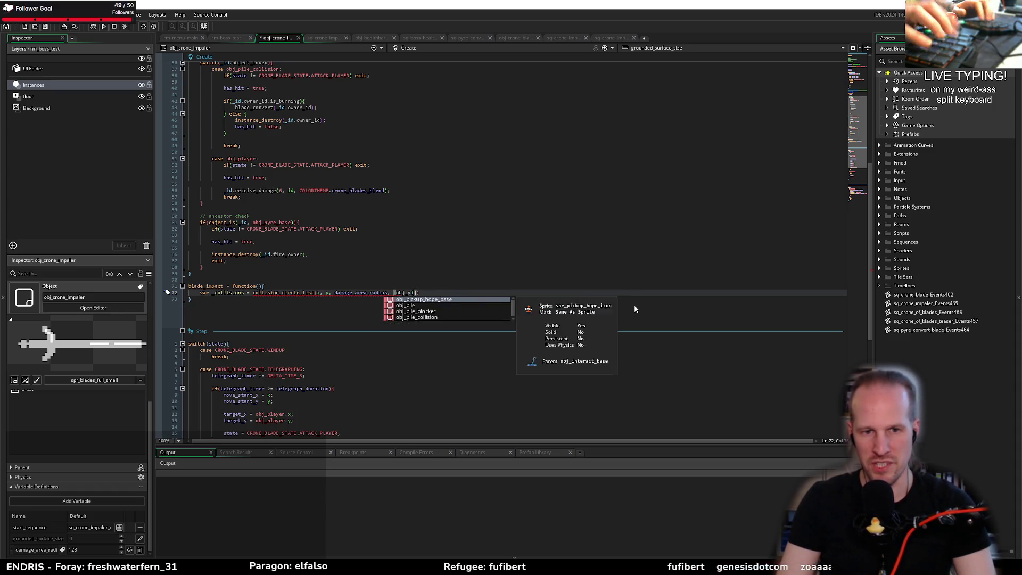
{"action": "key", "text": "Return"}
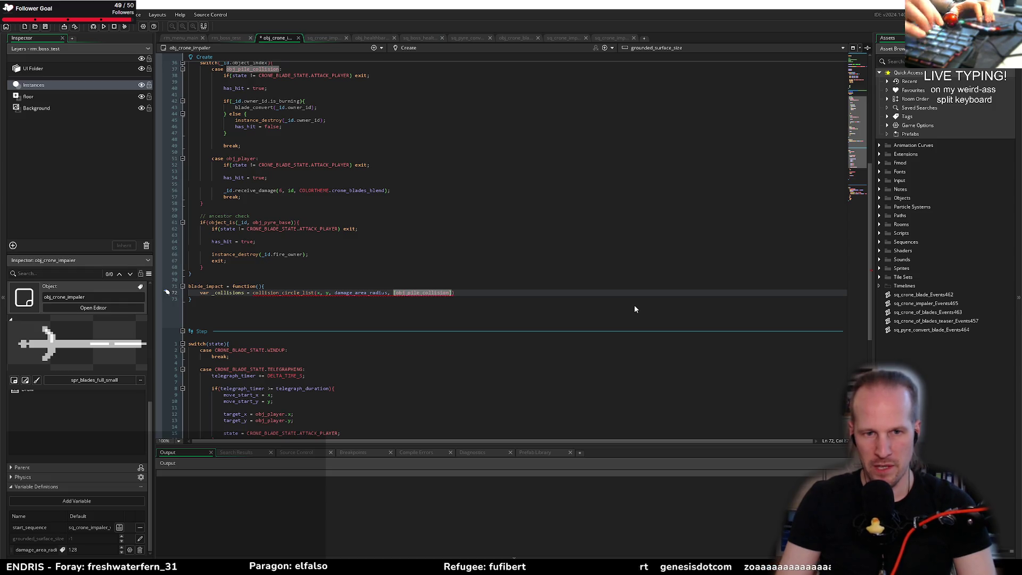
{"action": "type", "text": ", o"}
{"action": "type", "text": "bj_pyre"}
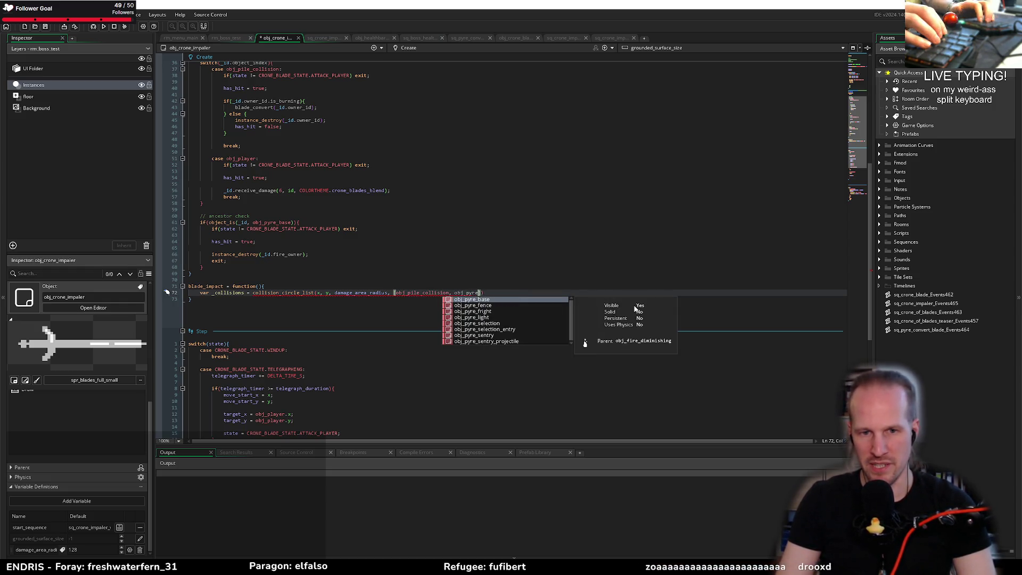
{"action": "key", "text": "Return"}
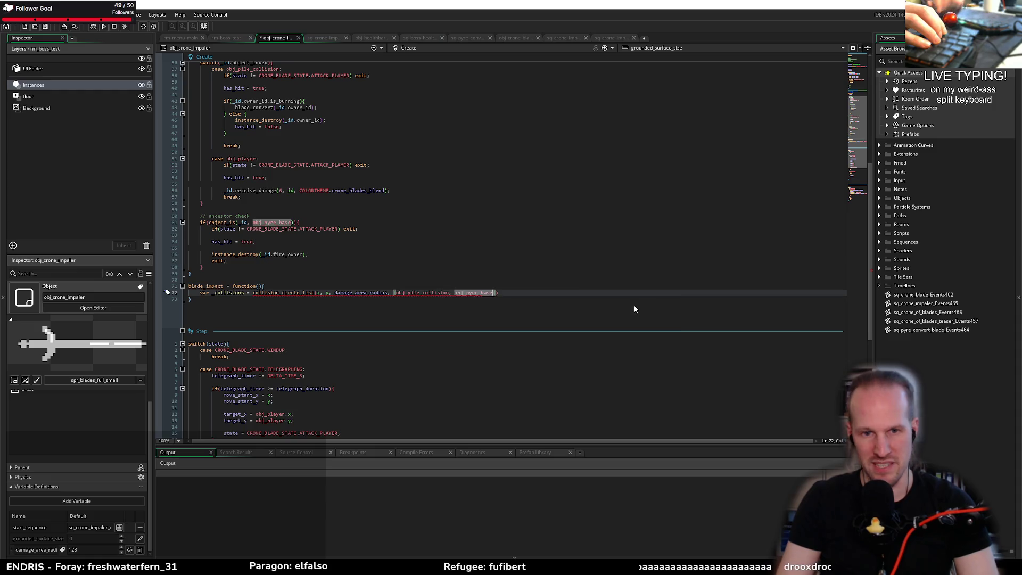
{"action": "type", "text": ","}
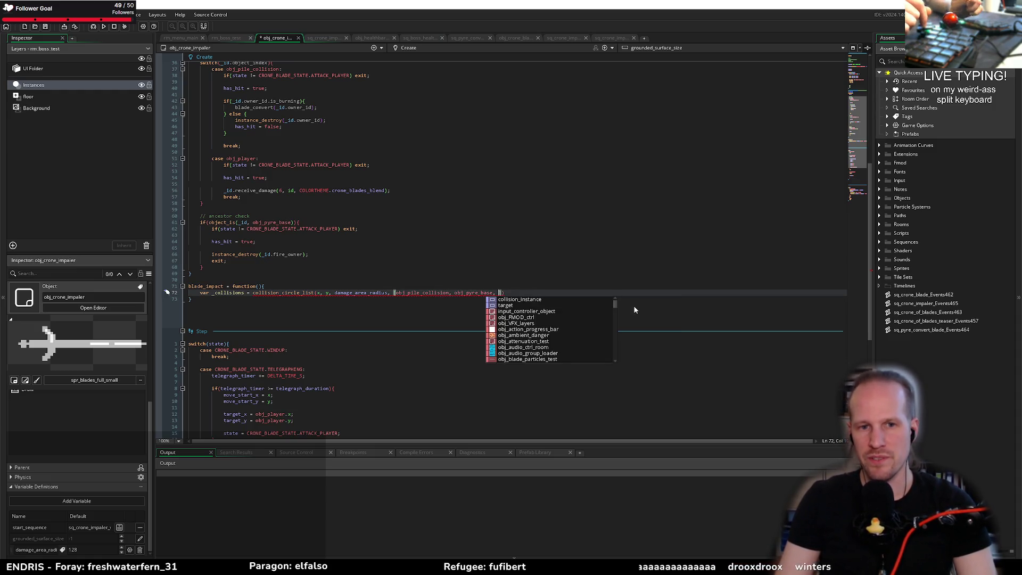
{"action": "key", "text": "ctrl+shift+Left"}
{"action": "key", "text": "ctrl+shift+Left"}
{"action": "key", "text": "ctrl+shift+Left"}
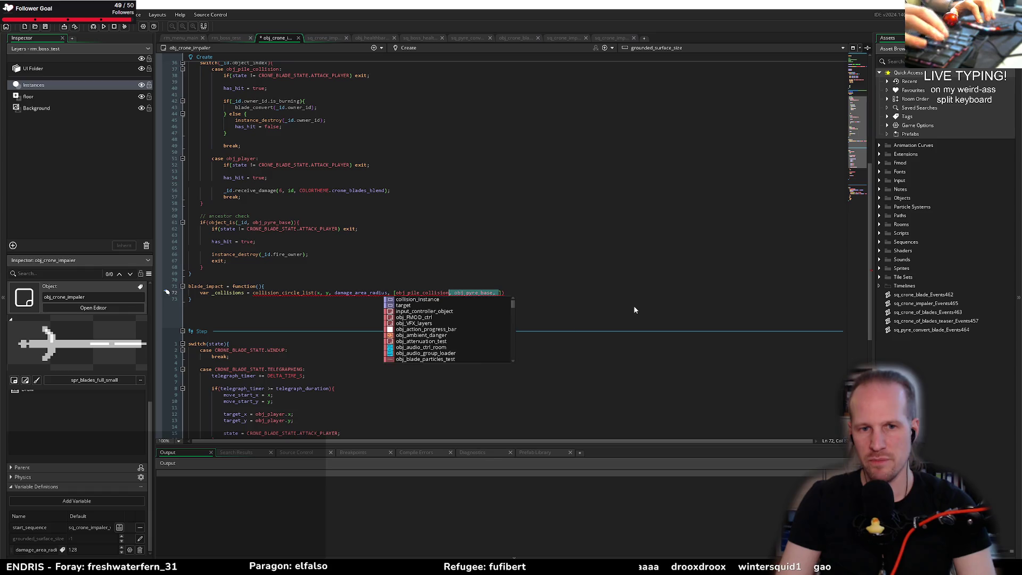
{"action": "key", "text": "BackSpace"}
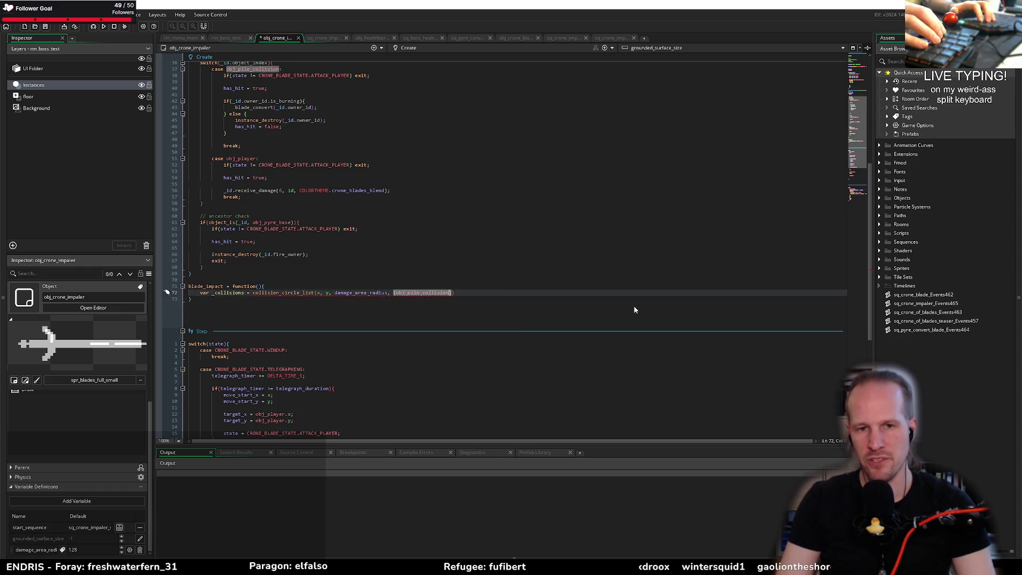
{"action": "type", "text": ", "}
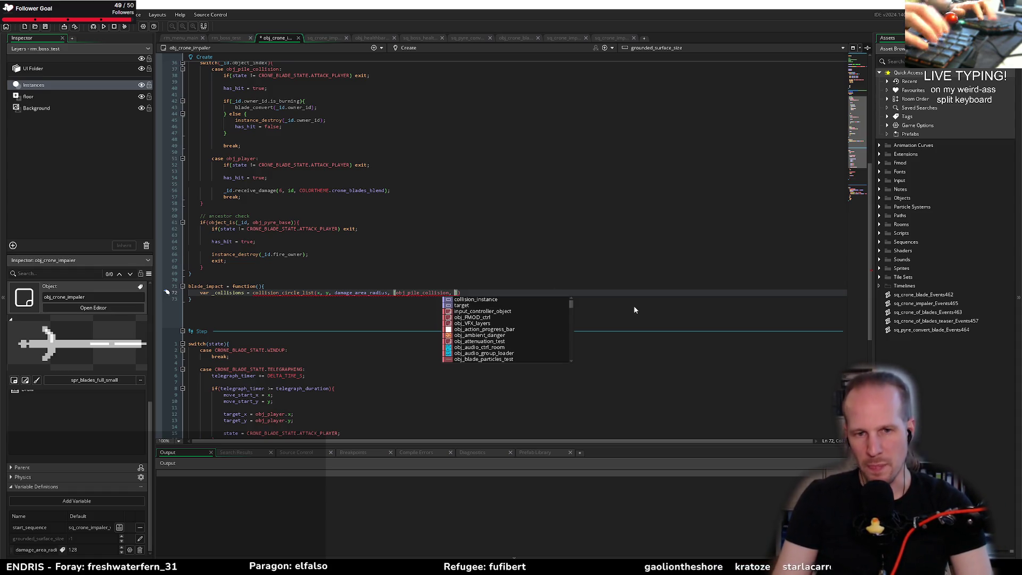
{"action": "type", "text": "obj_playr"}
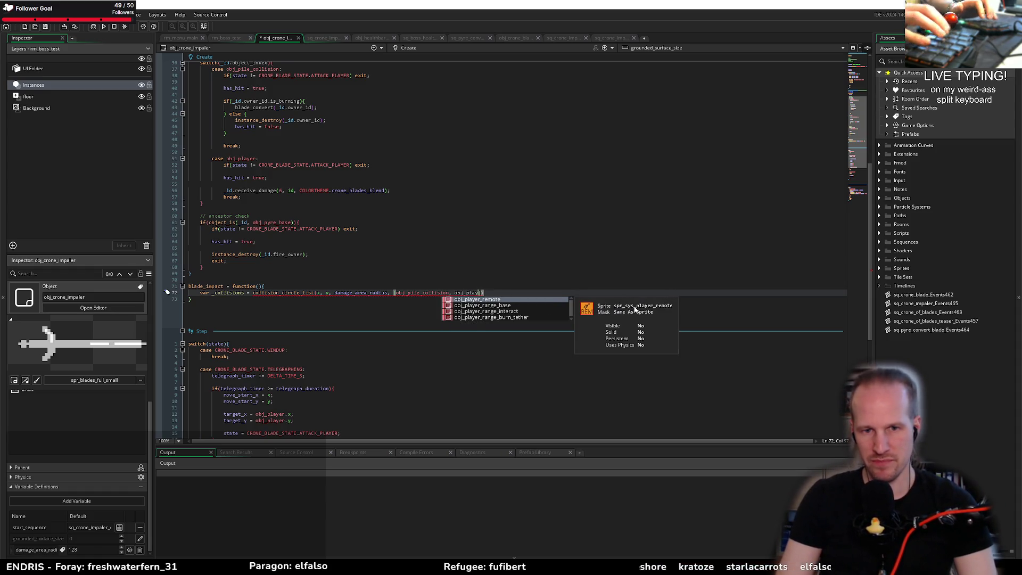
{"action": "key", "text": "BackSpace"}
{"action": "type", "text": "er],"}
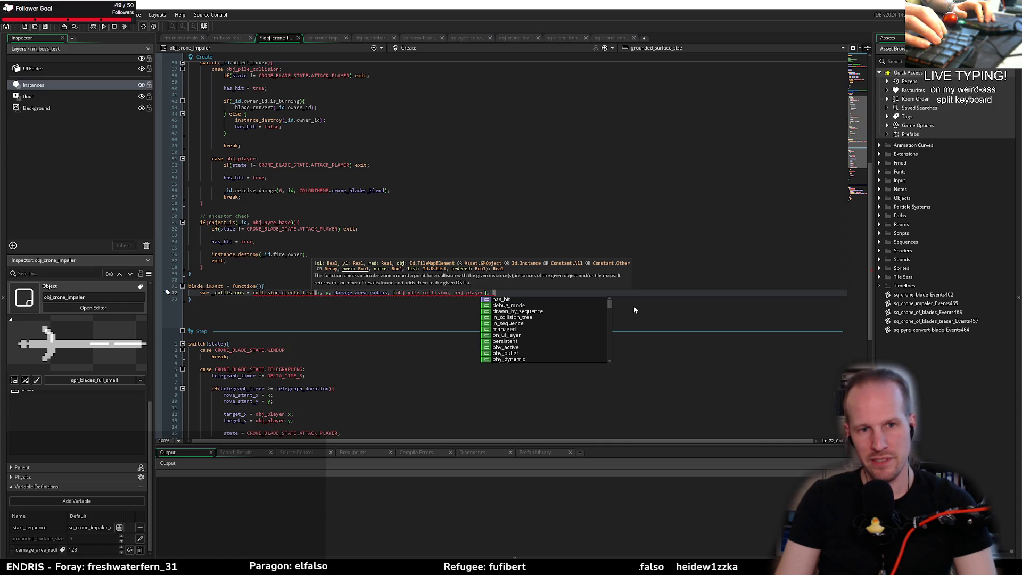
Add true and false arguments, then open a new line above the collision call
{"action": "type", "text": "true,"}
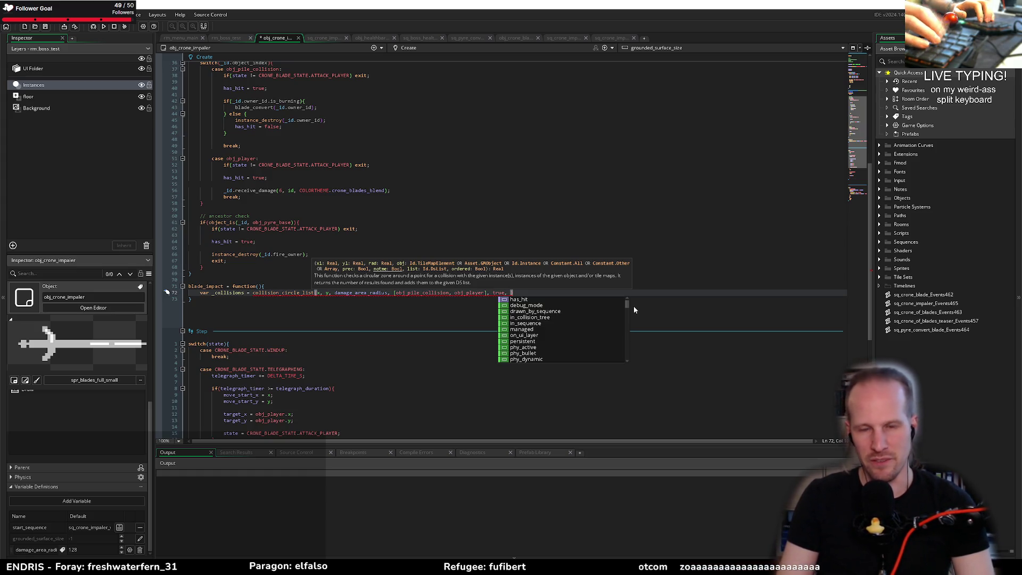
{"action": "type", "text": "false,"}
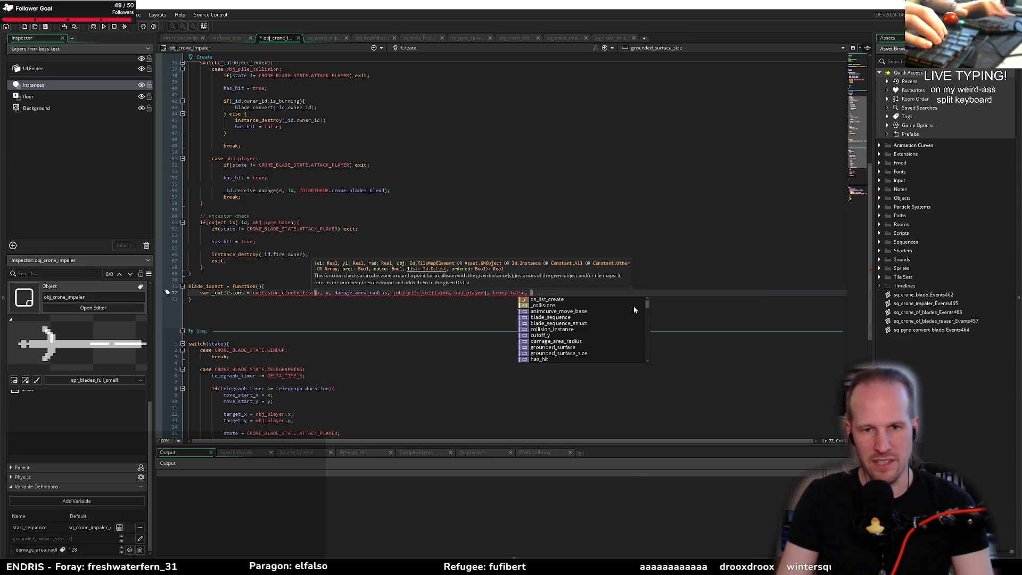
{"action": "key", "text": "Escape"}
{"action": "key", "text": "Escape"}
{"action": "key", "text": "Up"}
{"action": "key", "text": "Down"}
{"action": "key", "text": "Home"}
{"action": "key", "text": "ctrl+Right"}
{"action": "key", "text": "ctrl+Right"}
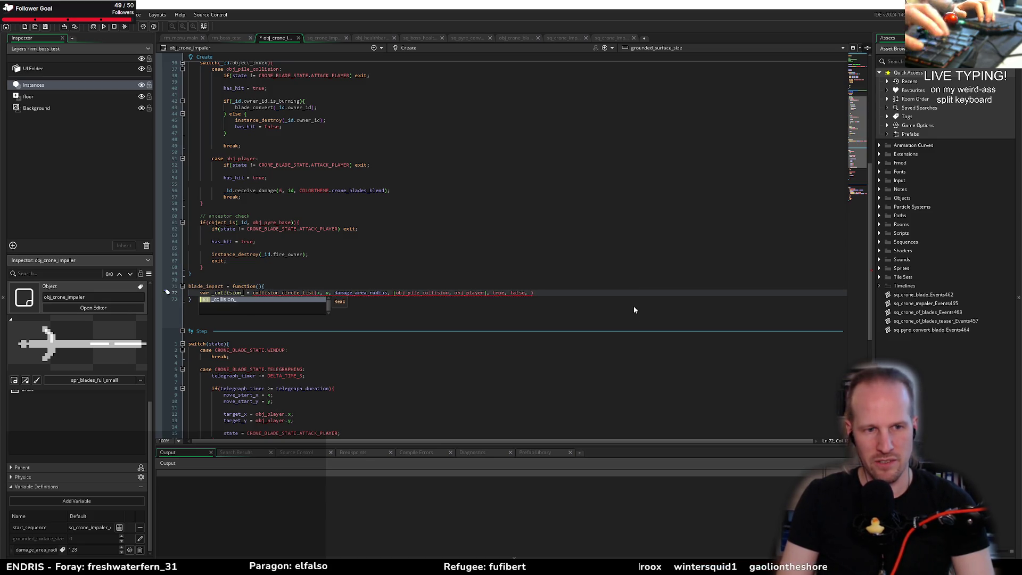
{"action": "key", "text": "Home"}
{"action": "key", "text": "Return"}
{"action": "key", "text": "Up"}
Insert 'var _collisions = ds_list_create();' above the collision call and save
{"action": "type", "text": "var"}
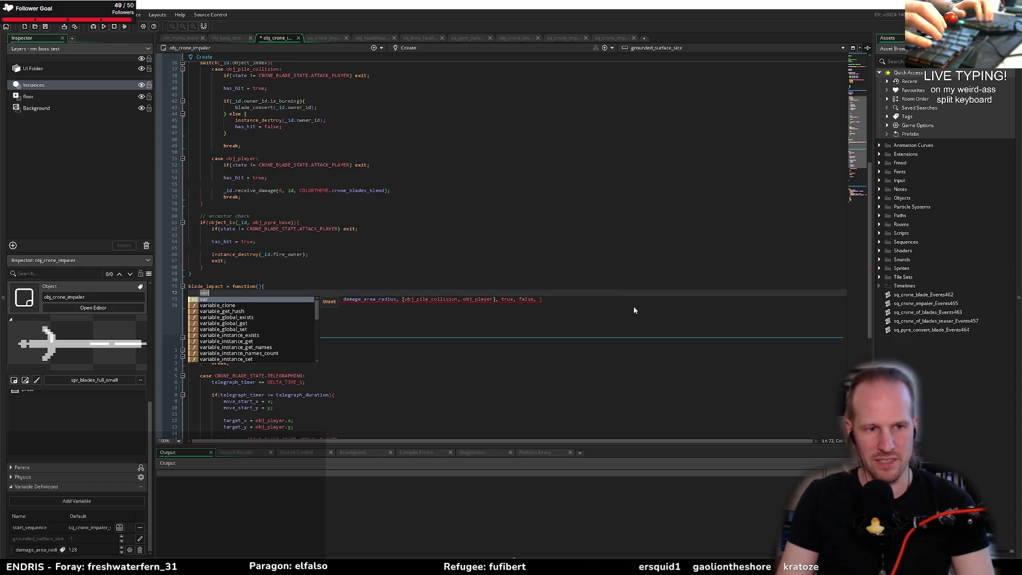
{"action": "type", "text": " _col"}
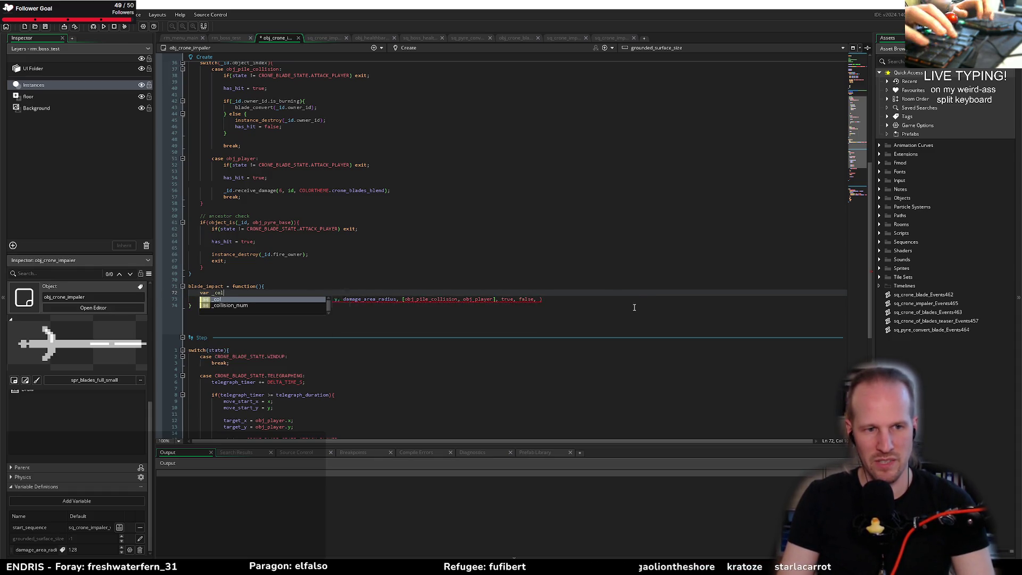
{"action": "type", "text": "lisions ="}
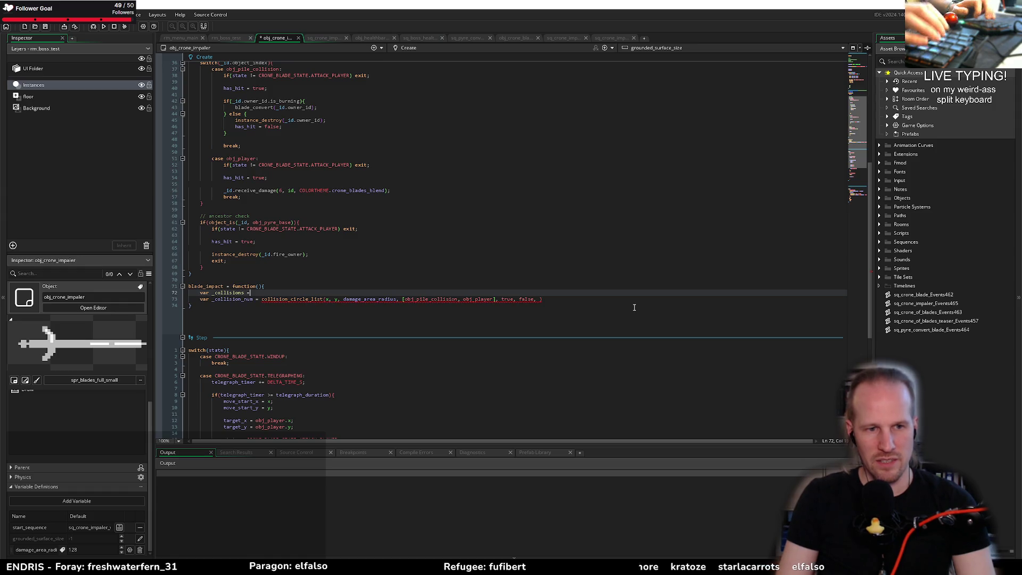
{"action": "type", "text": " ds_list_create();"}
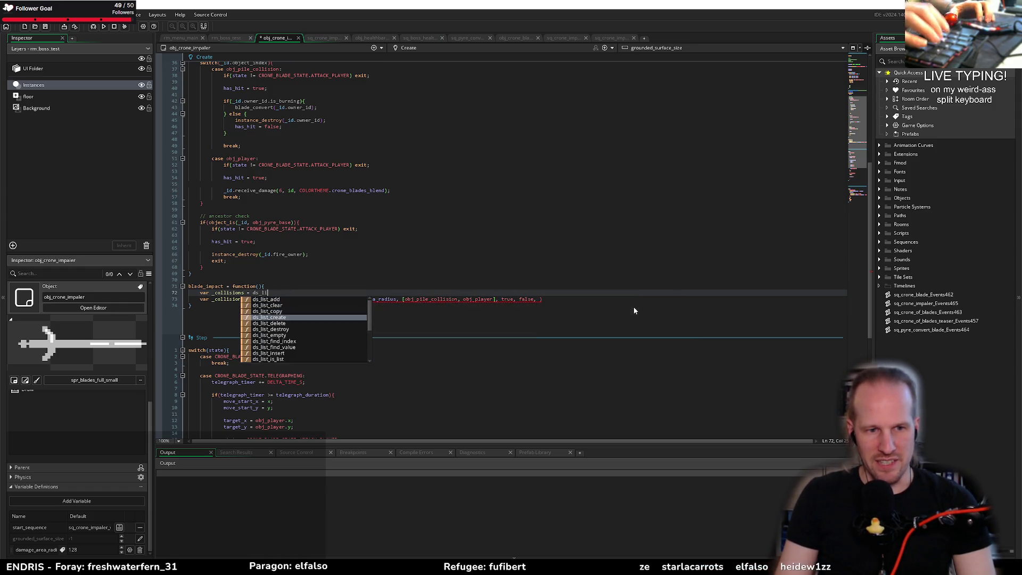
{"action": "key", "text": "Return"}
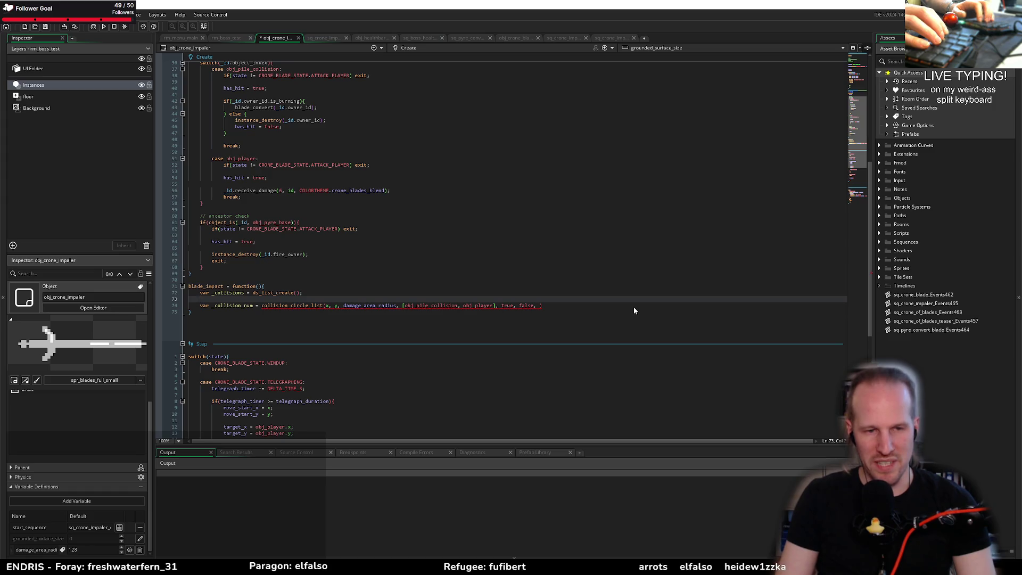
{"action": "key", "text": "BackSpace"}
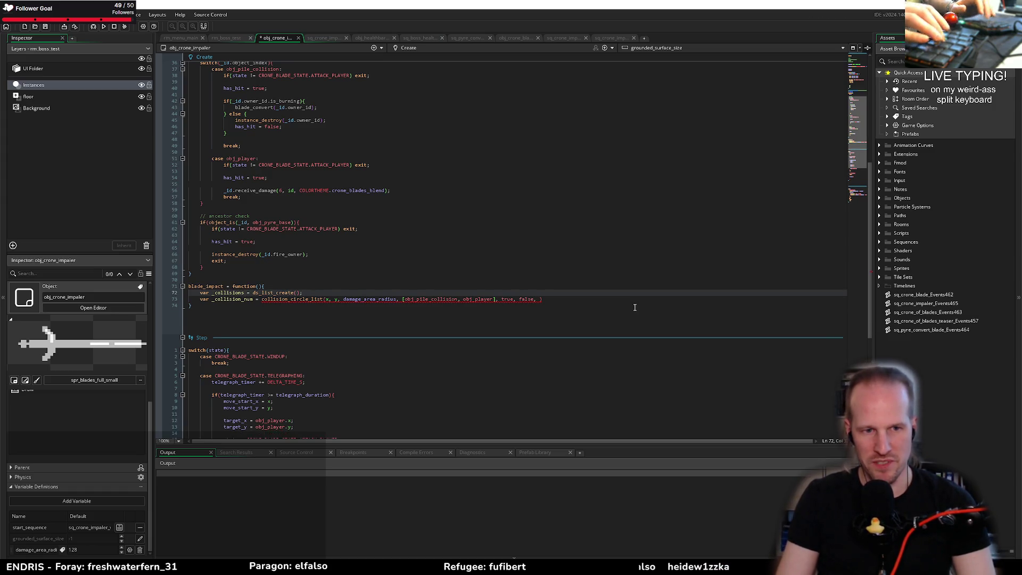
{"action": "key", "text": "ctrl+s"}
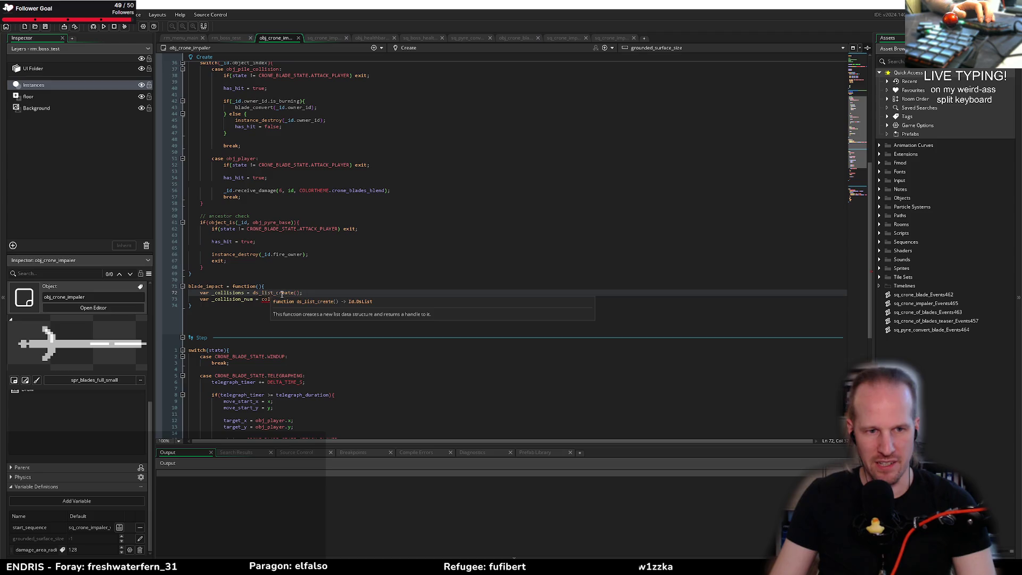
Pass _collisions and false as the final collision_circle_list arguments
{"action": "double_click", "coordinate": [230, 293]}
{"action": "left_click", "coordinate": [539, 299]}
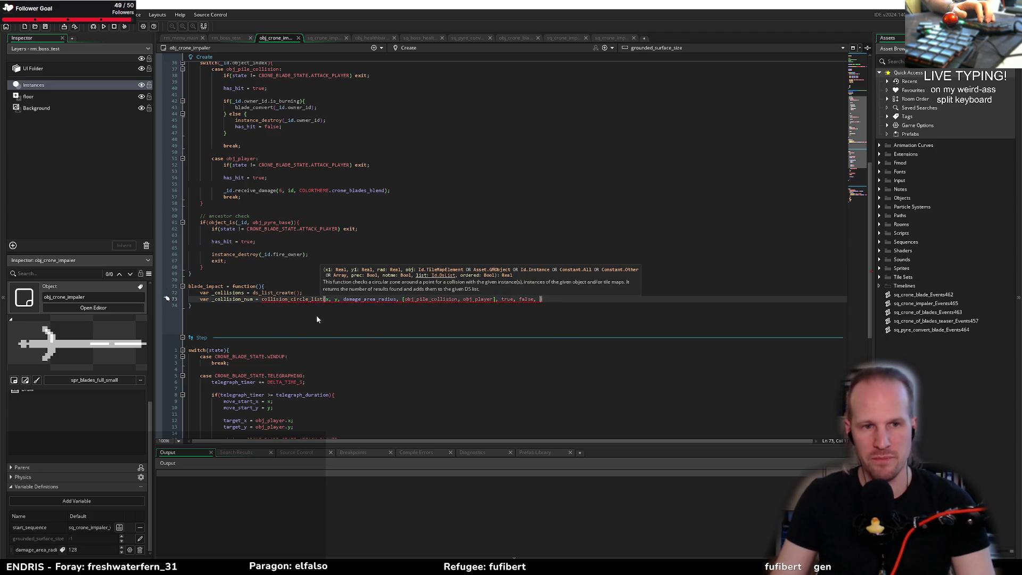
{"action": "mouse_move", "coordinate": [355, 298]}
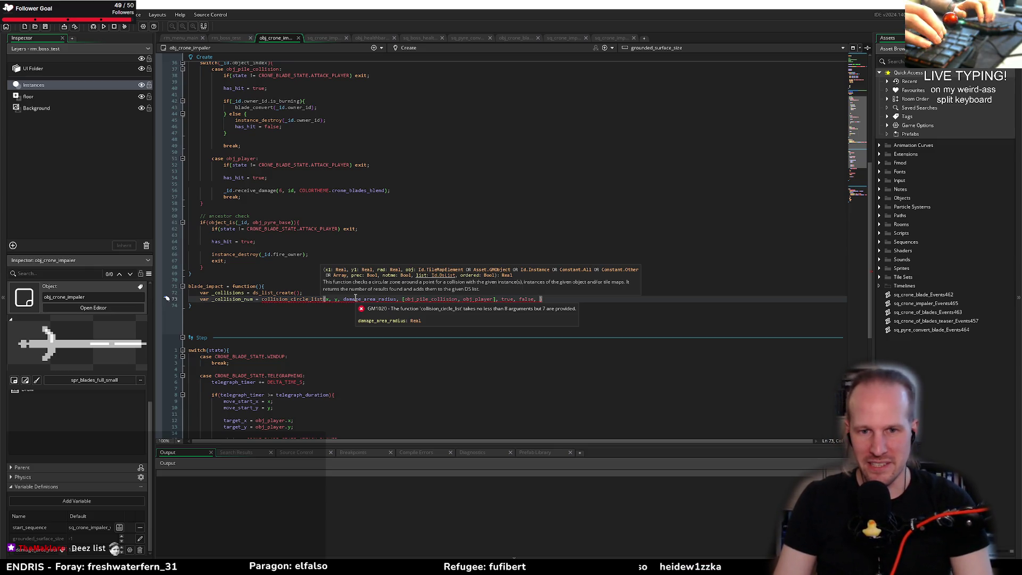
{"action": "type", "text": "_collisions, "}
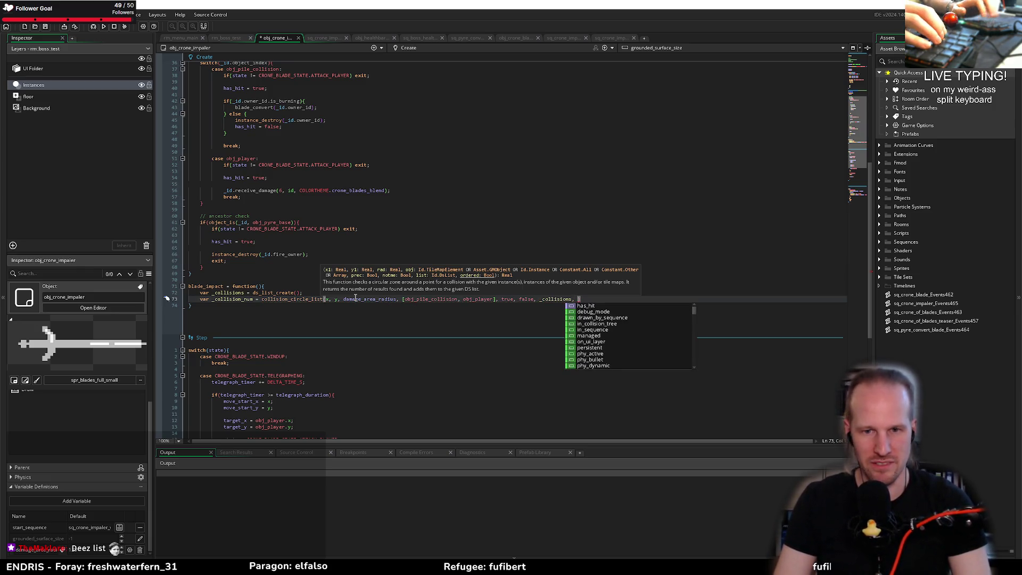
{"action": "type", "text": "false);"}
Start an if(_collision_num < 1) block after the collision call
{"action": "key", "text": "Return"}
{"action": "key", "text": "Return"}
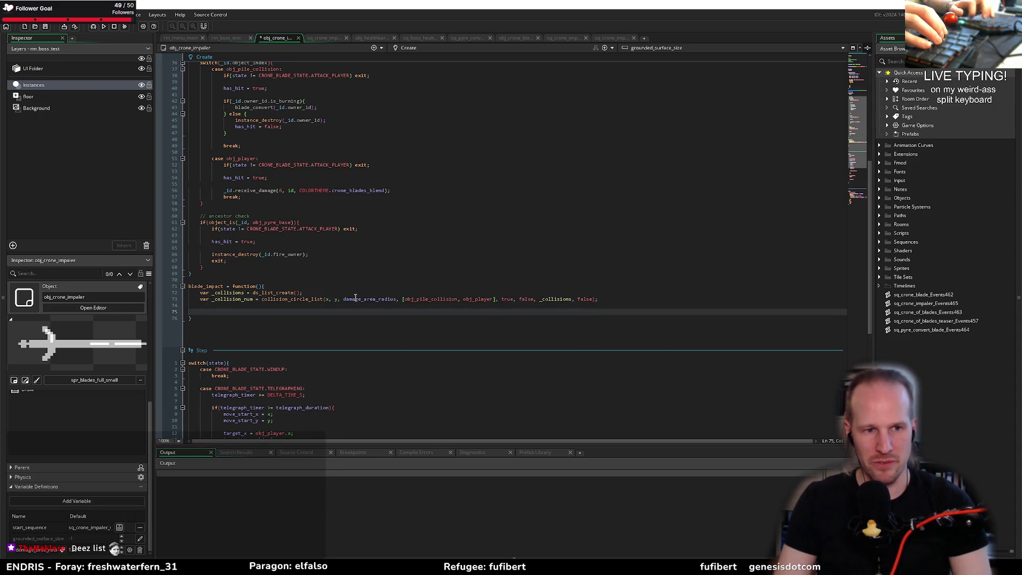
{"action": "type", "text": "if(_co"}
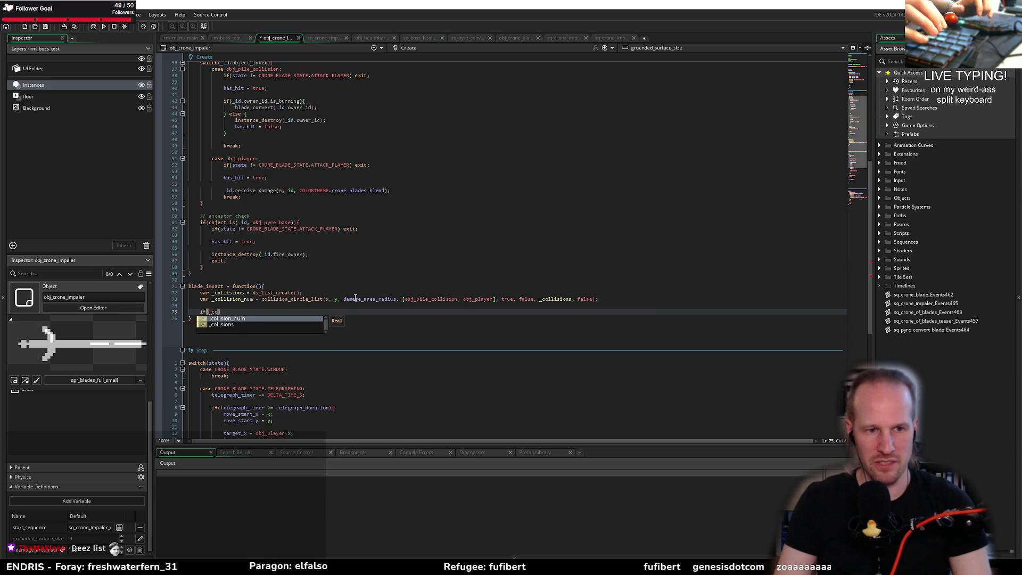
{"action": "type", "text": "llision_num < 1)"}
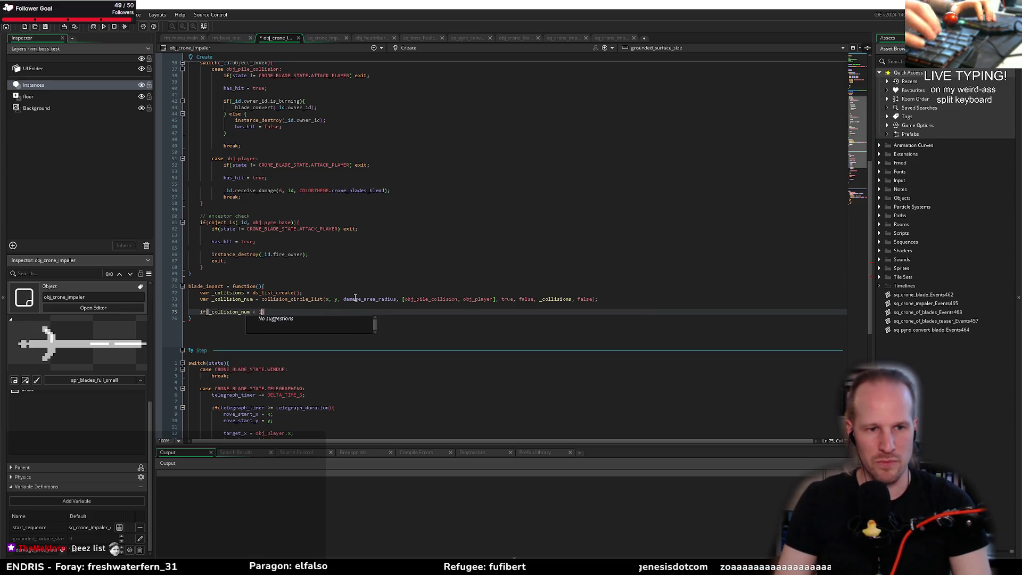
{"action": "key", "text": "BackSpace"}
{"action": "type", "text": "{"}
{"action": "key", "text": "Return"}
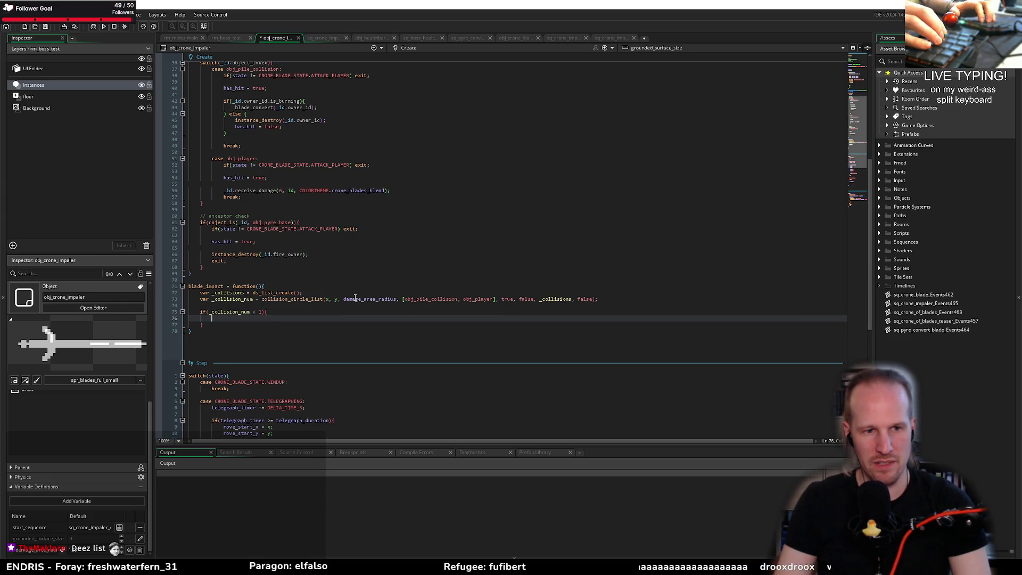
{"action": "type", "text": "ds"}
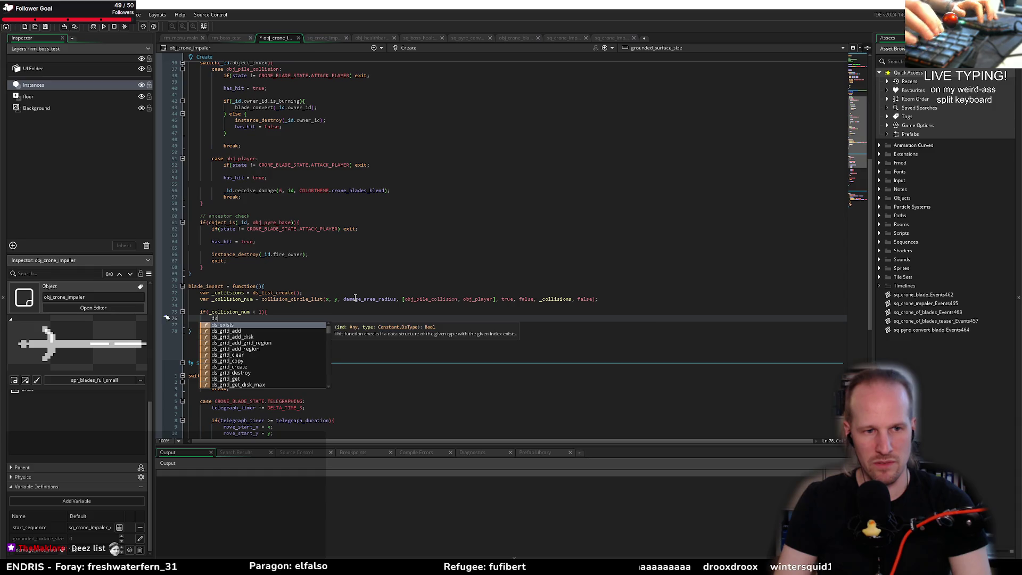
{"action": "key", "text": "Escape"}
{"action": "key", "text": "Home"}
{"action": "key", "text": "shift+Down"}
{"action": "key", "text": "shift+Down"}
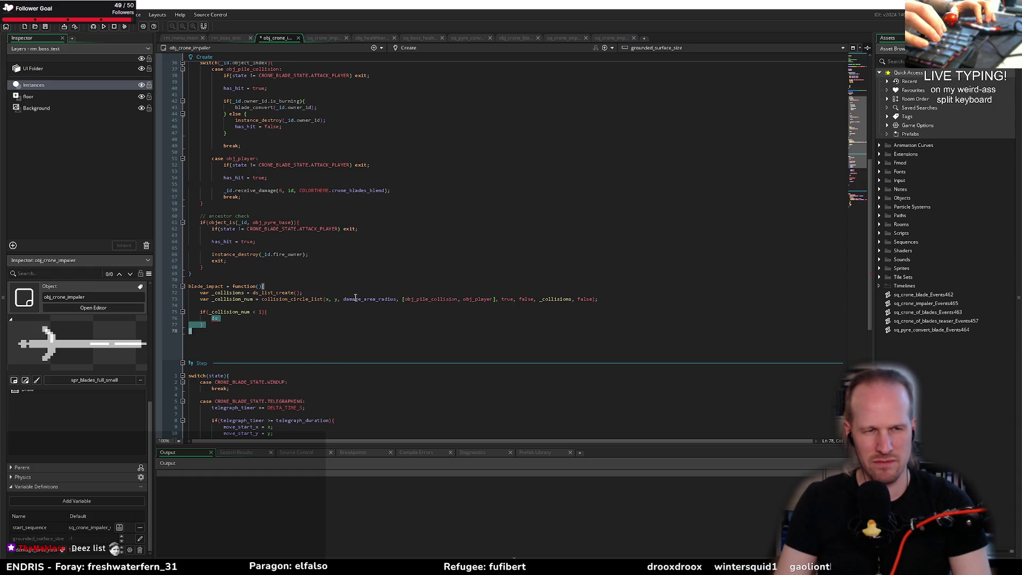
Change the condition to _collision_num > 0 and close the if block
{"action": "key", "text": "Up"}
{"action": "key", "text": "Up"}
{"action": "key", "text": "Up"}
{"action": "key", "text": "End"}
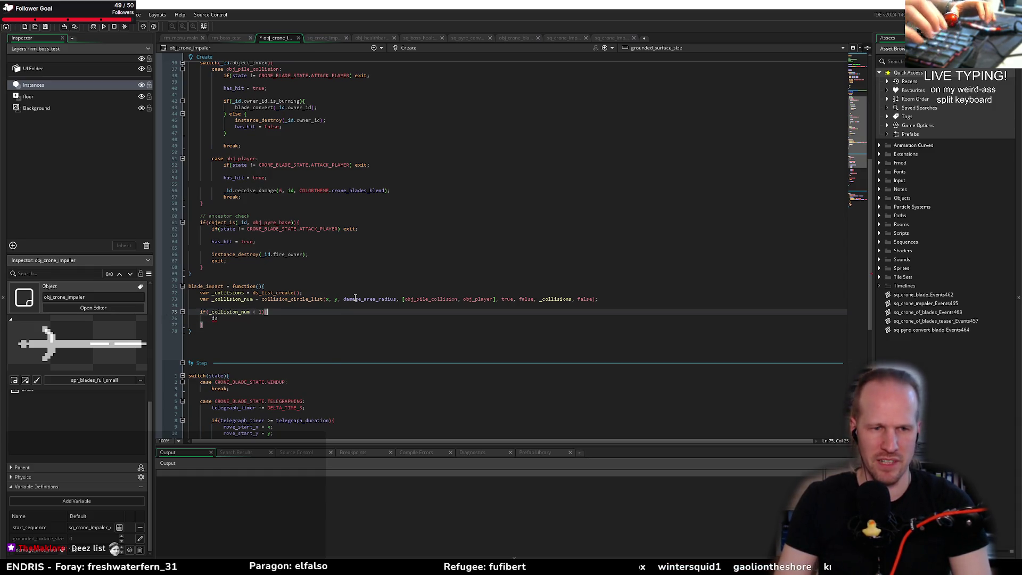
{"action": "key", "text": "Left"}
{"action": "key", "text": "Left"}
{"action": "key", "text": "Left"}
{"action": "key", "text": "BackSpace"}
{"action": "key", "text": "BackSpace"}
{"action": "type", "text": "> 0"}
{"action": "key", "text": "Down"}
{"action": "key", "text": "Down"}
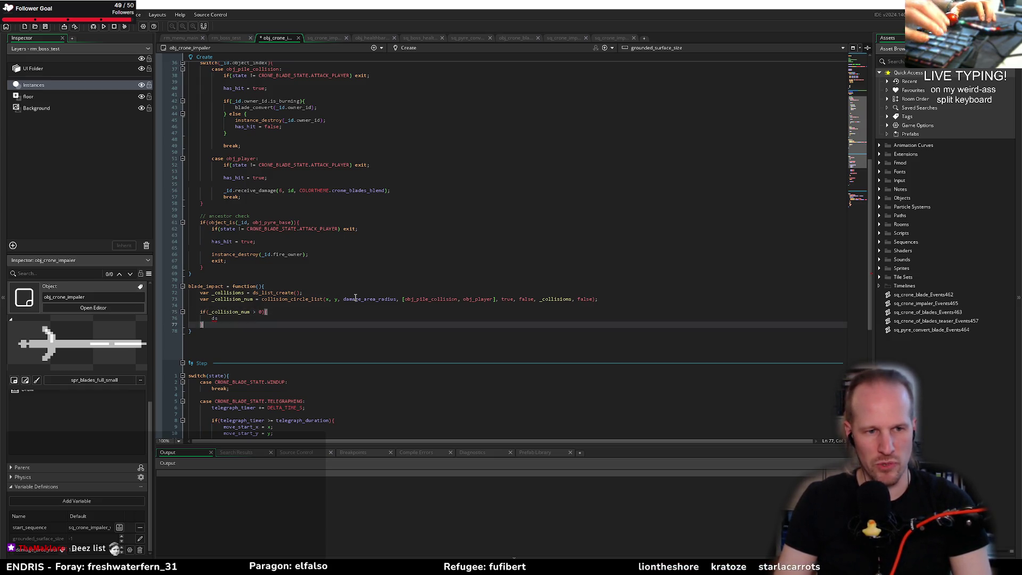
{"action": "type", "text": "}"}
{"action": "key", "text": "Return"}
{"action": "key", "text": "Return"}
Free the list with ds_list_destroy(_collisions);, save, and delete the stray 'ds' in the if block
{"action": "type", "text": "ds_list"}
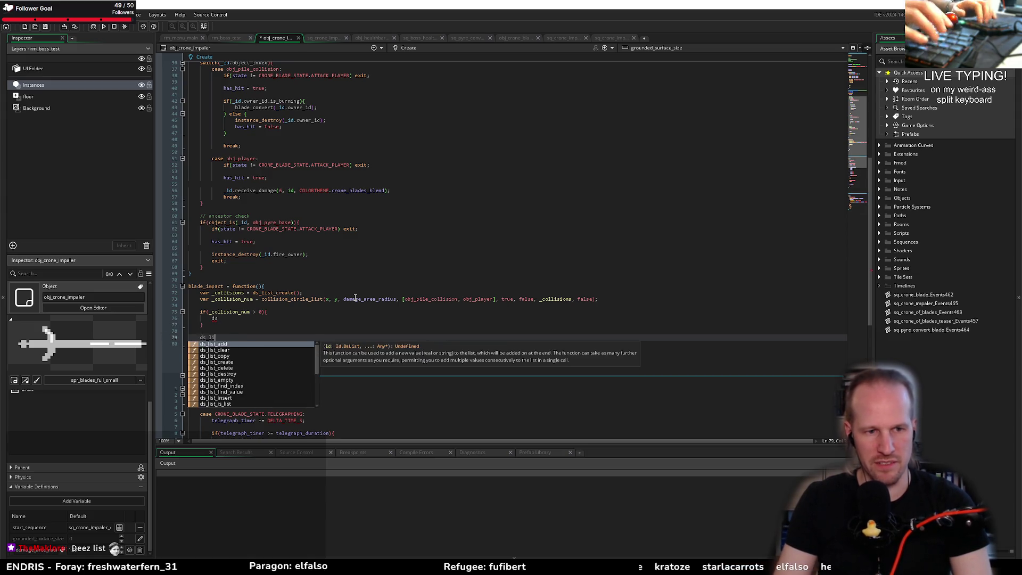
{"action": "key", "text": "Down"}
{"action": "key", "text": "Down"}
{"action": "key", "text": "Down"}
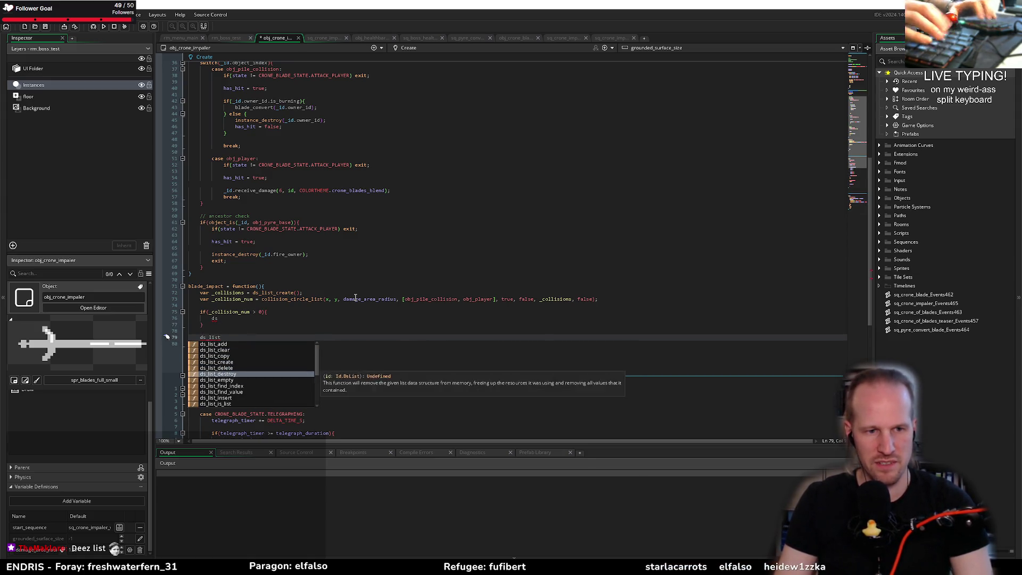
{"action": "key", "text": "Return"}
{"action": "type", "text": "_collisions);"}
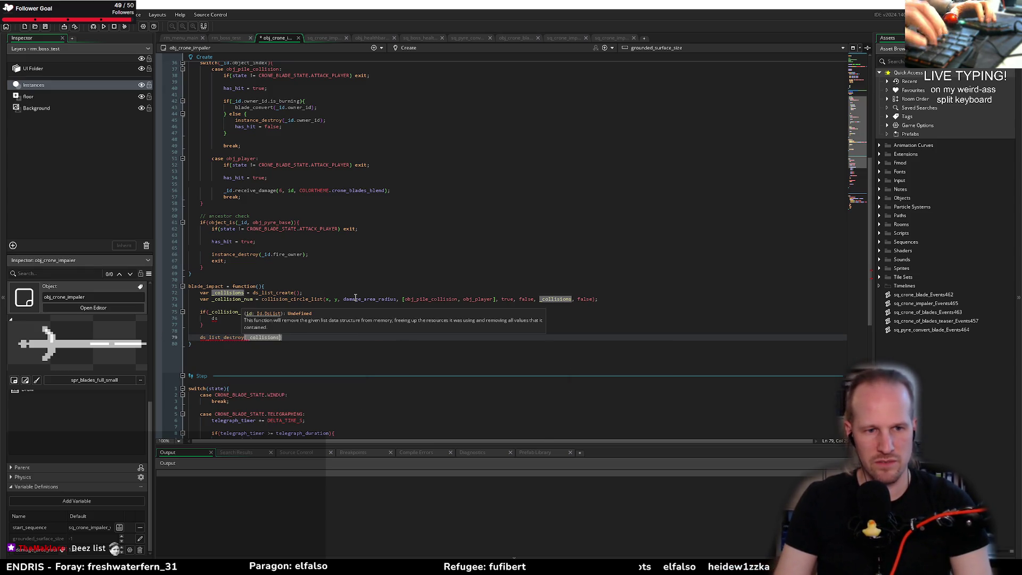
{"action": "key", "text": "ctrl+s"}
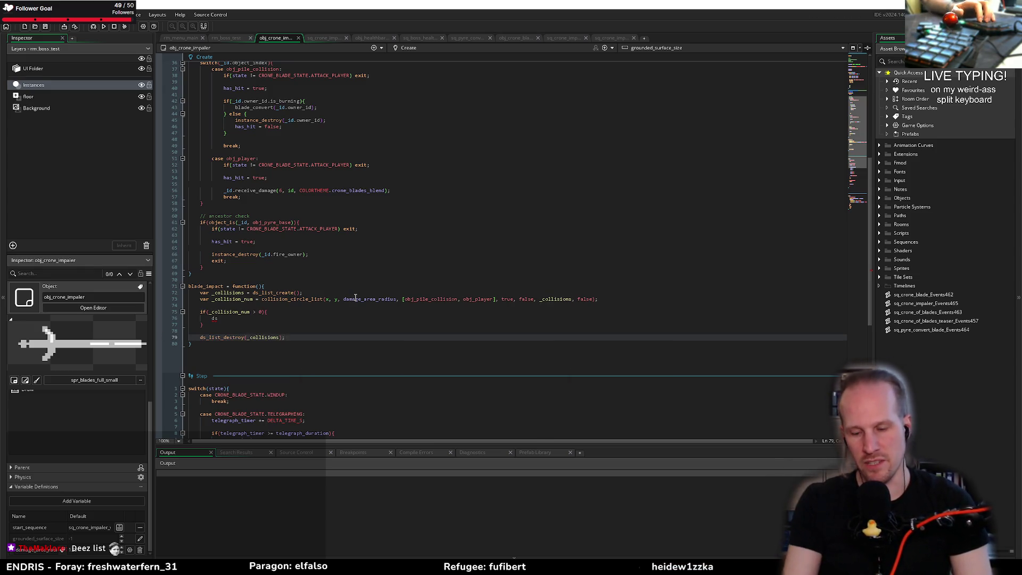
{"action": "key", "text": "Up"}
{"action": "key", "text": "Up"}
{"action": "key", "text": "Up"}
{"action": "key", "text": "End"}
{"action": "key", "text": "BackSpace"}
{"action": "key", "text": "BackSpace"}
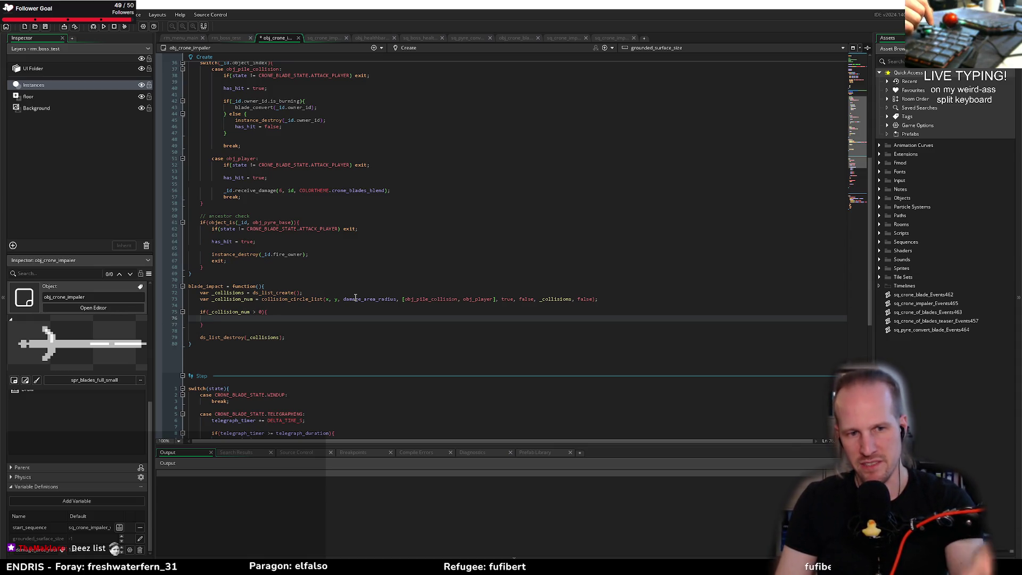
Save the code and check where _collisions is used in blade_impact
{"action": "key", "text": "Up"}
{"action": "key", "text": "Up"}
{"action": "key", "text": "Up"}
{"action": "key", "text": "Up"}
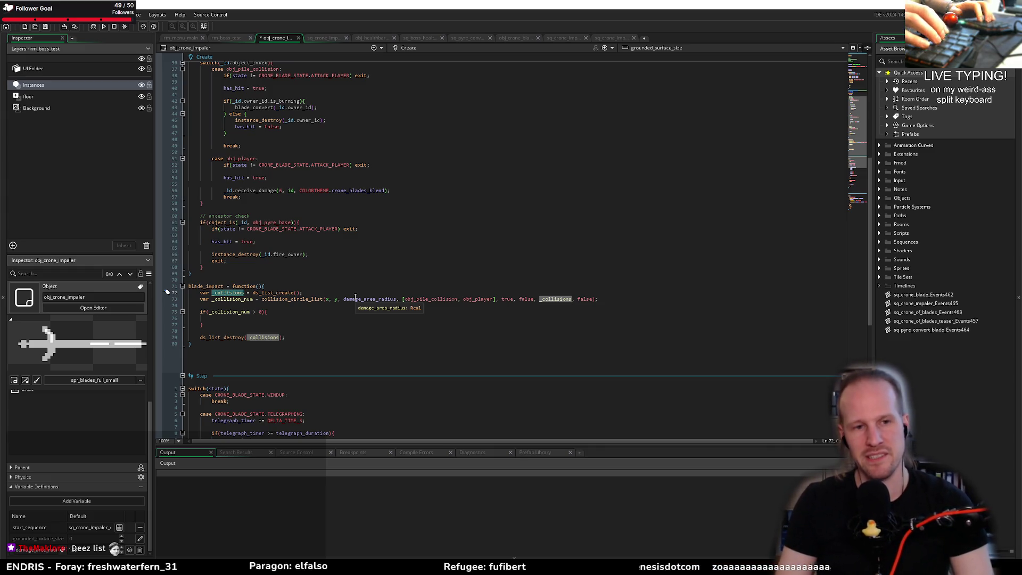
{"action": "key", "text": "Down"}
{"action": "key", "text": "Down"}
{"action": "key", "text": "Down"}
{"action": "key", "text": "ctrl+s"}
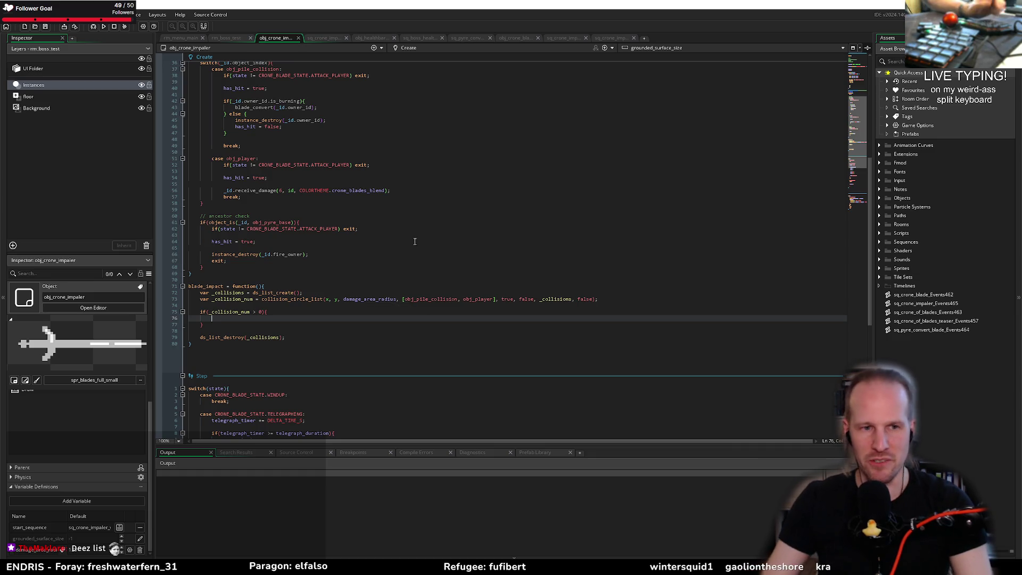
{"action": "double_click", "coordinate": [245, 294]}
{"action": "scroll", "coordinate": [250, 213], "scroll_direction": "up", "scroll_amount": 10}
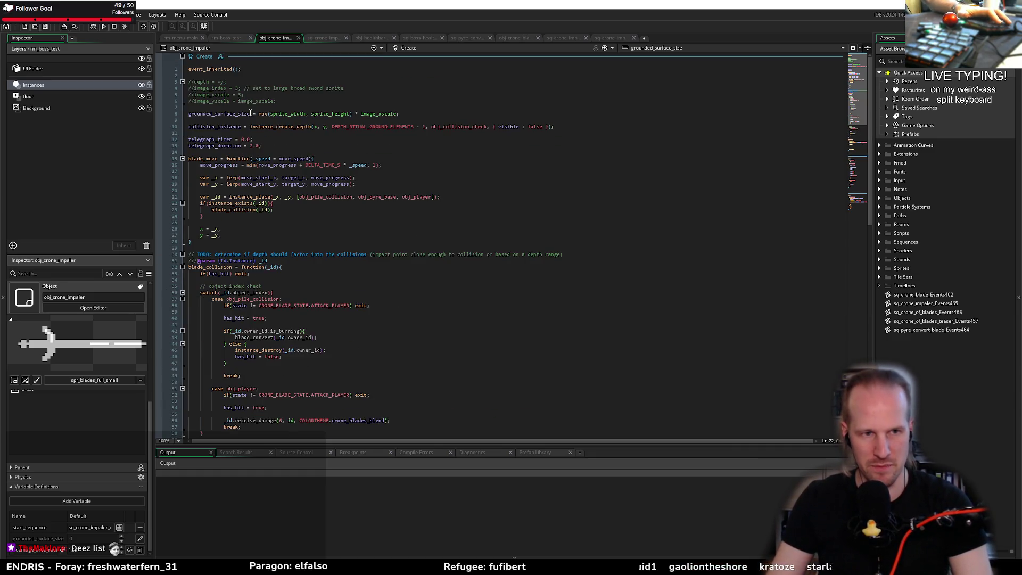
{"action": "scroll", "coordinate": [245, 170], "scroll_direction": "down", "scroll_amount": 5}
{"action": "left_click", "coordinate": [258, 360]}
Give the if statement a braced code block with an indented line inside
{"action": "type", "text": "}"}
{"action": "key", "text": "Up"}
{"action": "key", "text": "Up"}
{"action": "key", "text": "End"}
{"action": "type", "text": "{"}
{"action": "key", "text": "Down"}
{"action": "key", "text": "Tab"}
{"action": "type", "text": "if"}
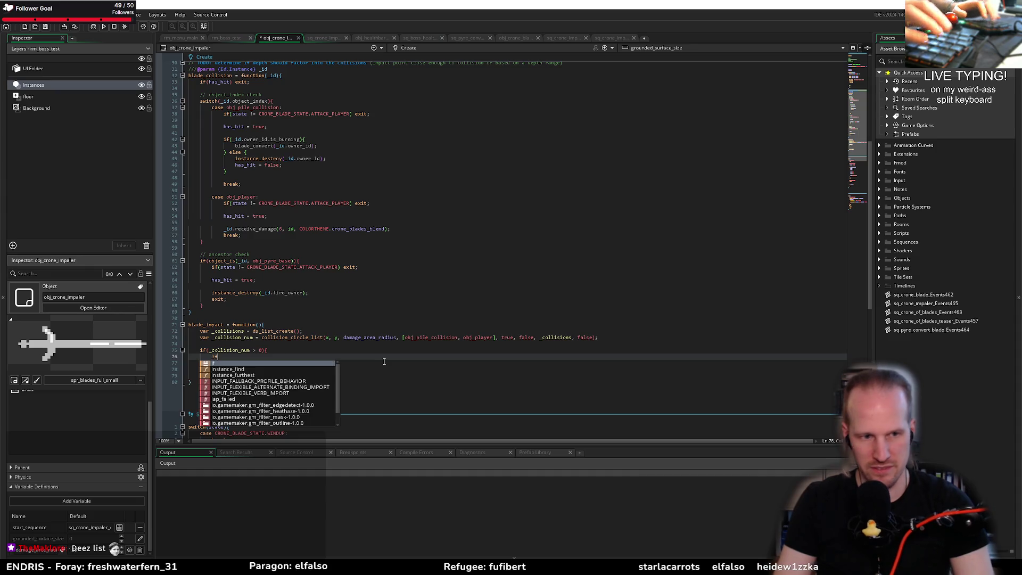
Add a counter declaration 'var _c = 0;' on a new line above the if block
{"action": "key", "text": "Escape"}
{"action": "key", "text": "BackSpace"}
{"action": "key", "text": "BackSpace"}
{"action": "key", "text": "Up"}
{"action": "key", "text": "Home"}
{"action": "key", "text": "Return"}
{"action": "key", "text": "Up"}
{"action": "type", "text": "var _"}
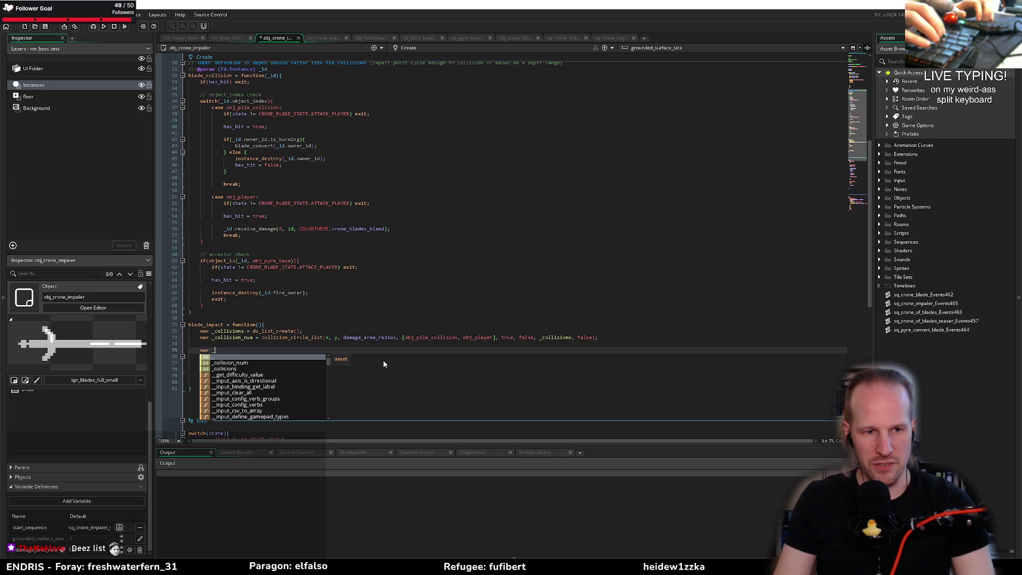
{"action": "type", "text": "c = 0;"}
Inside the if, declare 'var _inst = _collisions[| _c++];' and save the code
{"action": "key", "text": "Down"}
{"action": "key", "text": "Down"}
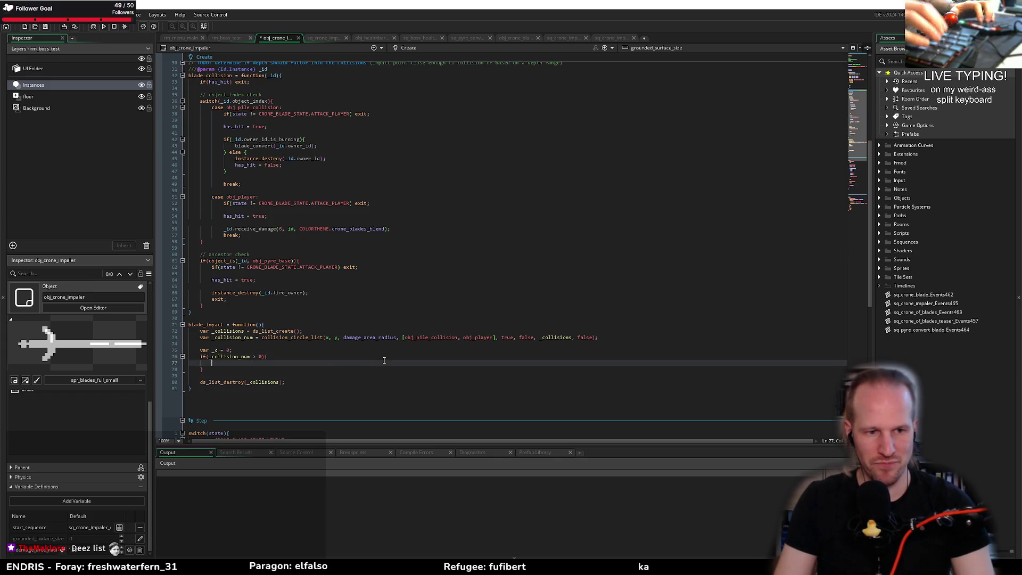
{"action": "type", "text": "var _i"}
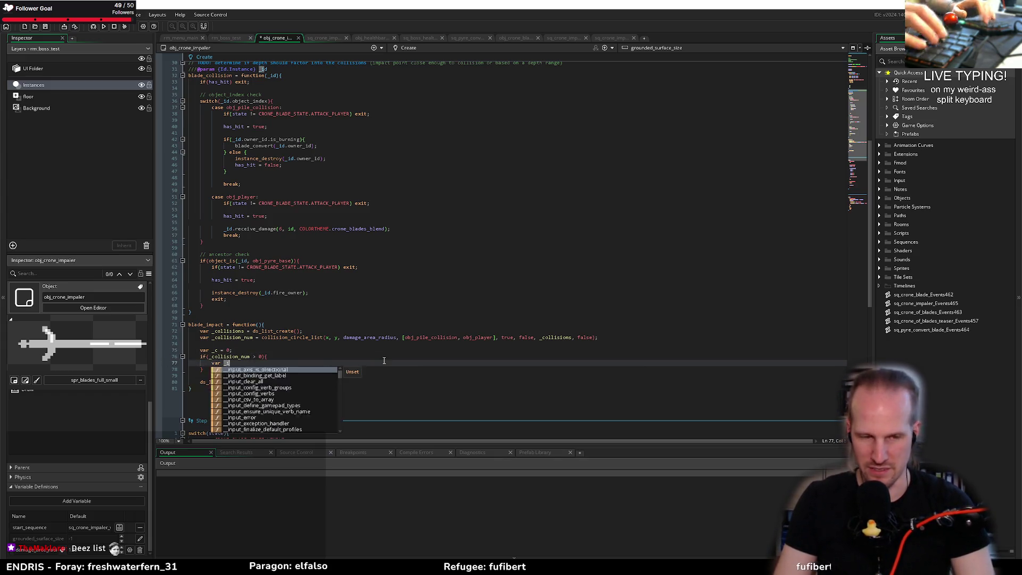
{"action": "type", "text": "nst "}
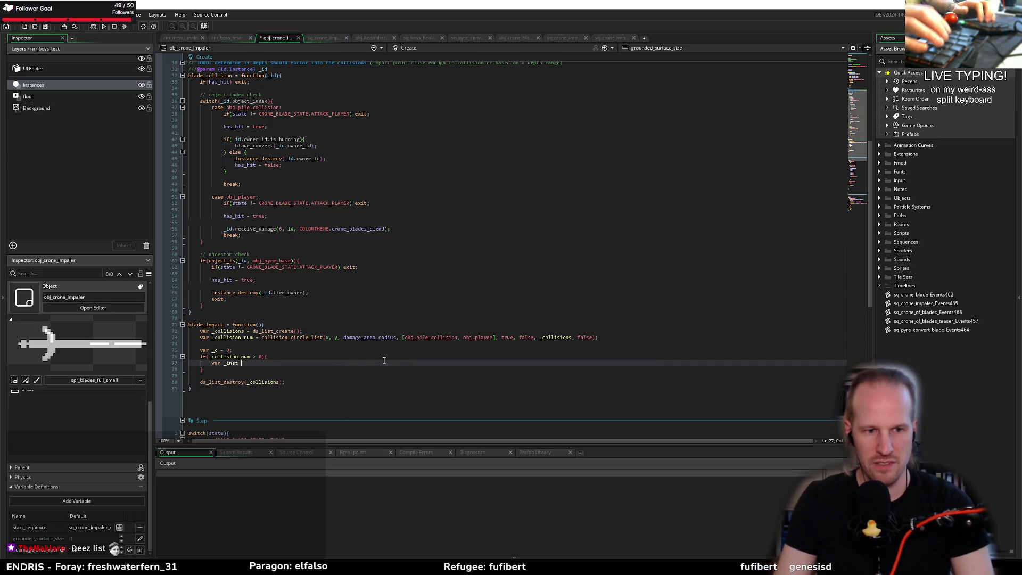
{"action": "type", "text": "= _collision_num"}
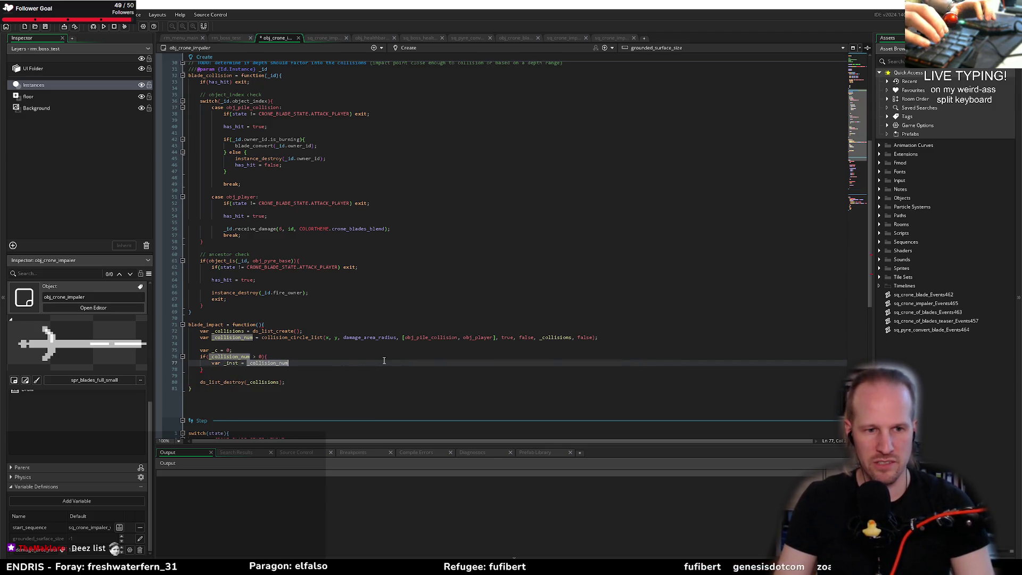
{"action": "key", "text": "BackSpace"}
{"action": "key", "text": "BackSpace"}
{"action": "key", "text": "BackSpace"}
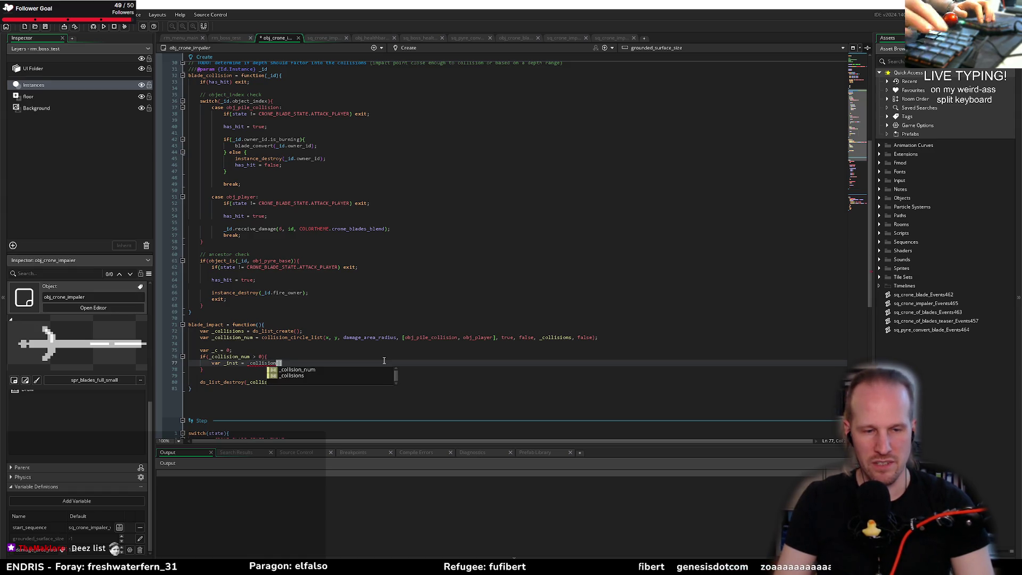
{"action": "type", "text": "| _c++];"}
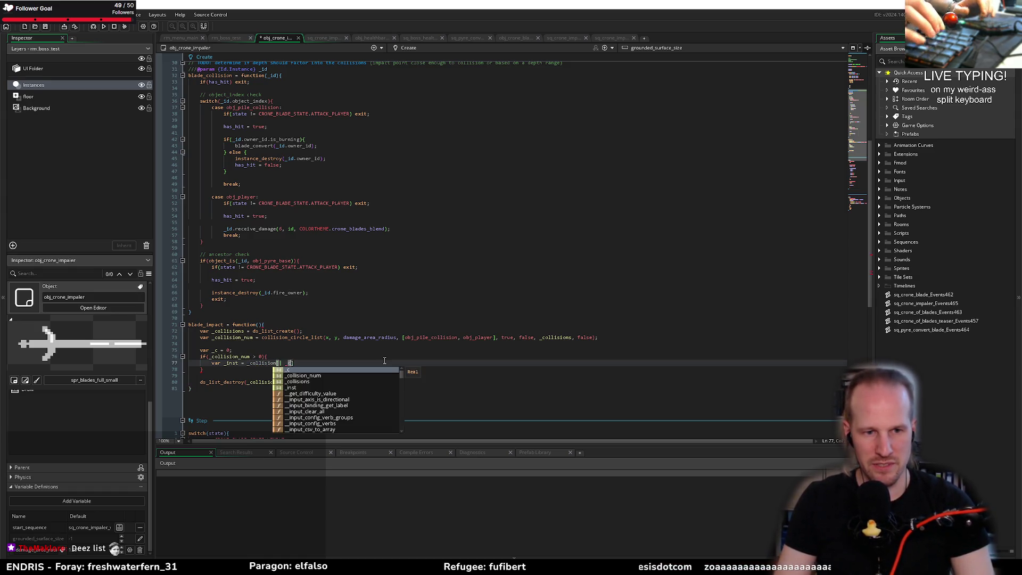
{"action": "key", "text": "Return"}
{"action": "key", "text": "Return"}
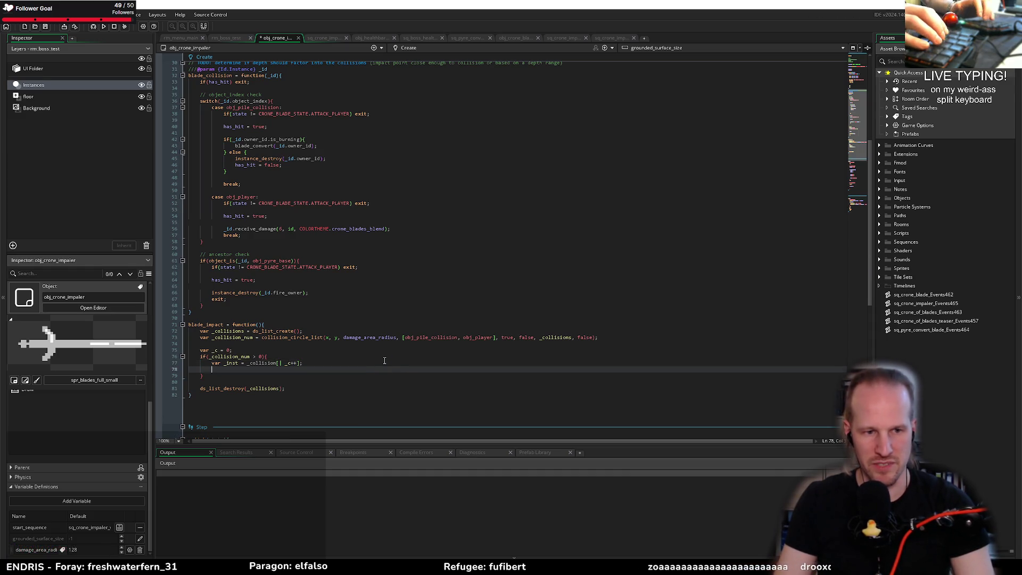
{"action": "key", "text": "ctrl+s"}
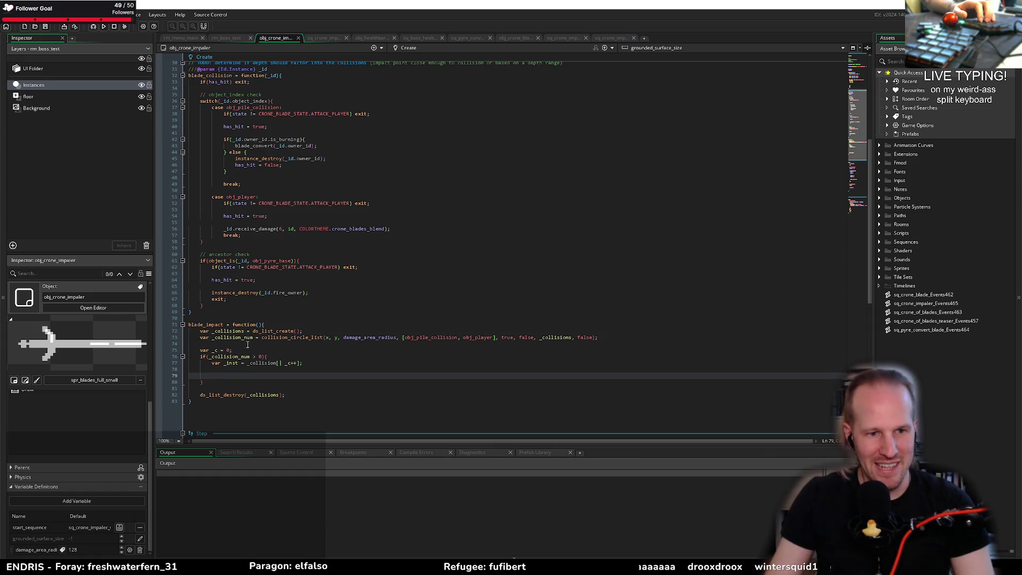
Correct the misspelled list name to _collisions on line 77
{"action": "left_click", "coordinate": [236, 331]}
{"action": "left_click", "coordinate": [279, 363]}
{"action": "type", "text": "s"}
{"action": "key", "text": "Down"}
{"action": "key", "text": "Down"}
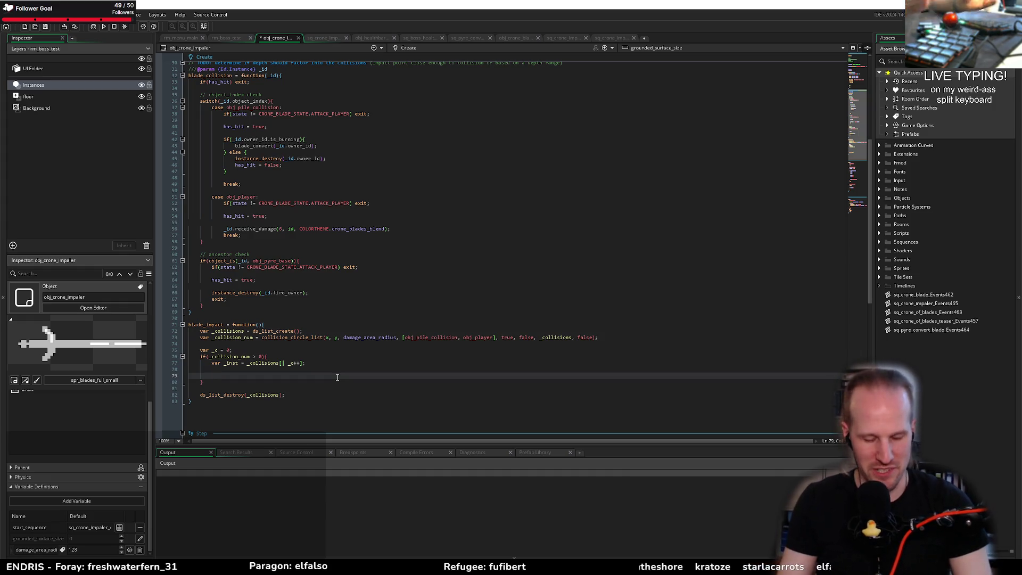
Start a 'switch (_inst.object_index){' statement below the _inst line
{"action": "type", "text": "if("}
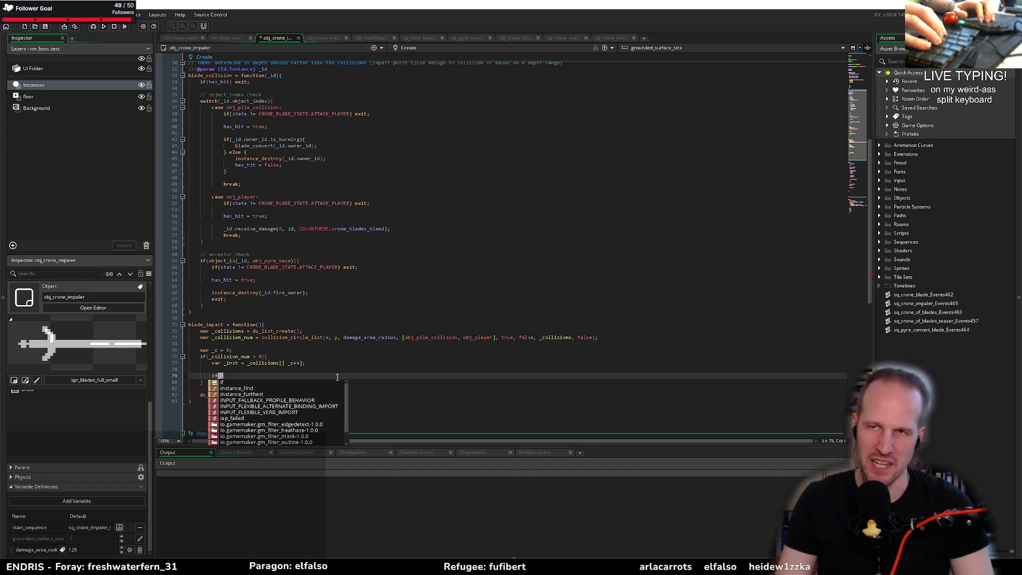
{"action": "type", "text": ")"}
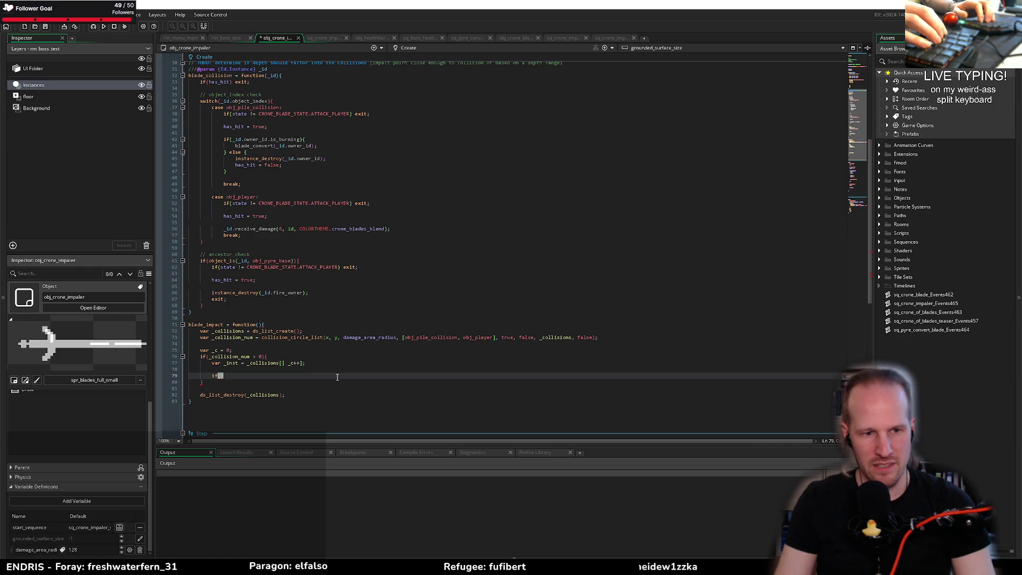
{"action": "type", "text": "t"}
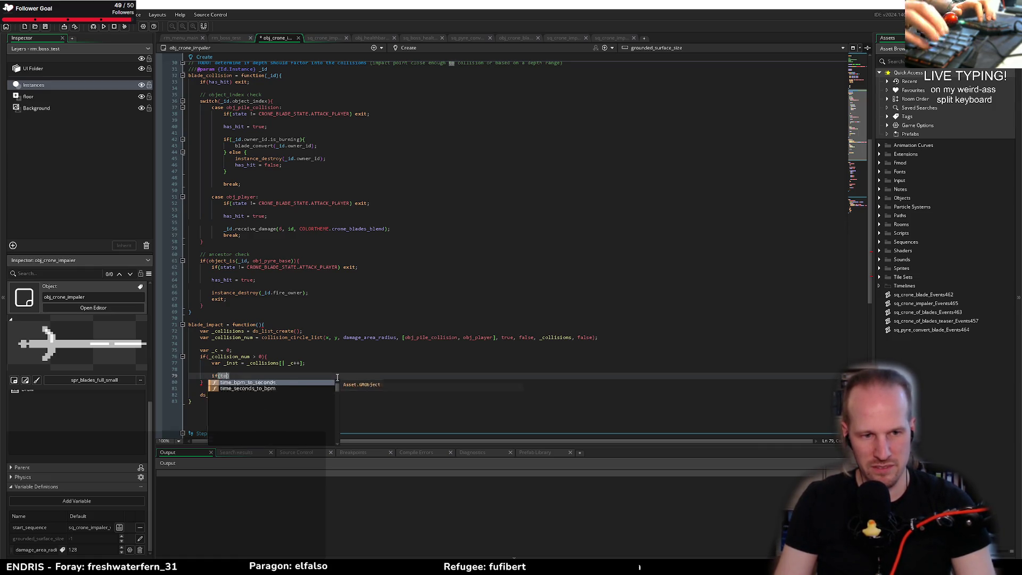
{"action": "key", "text": "BackSpace"}
{"action": "type", "text": "object_is"}
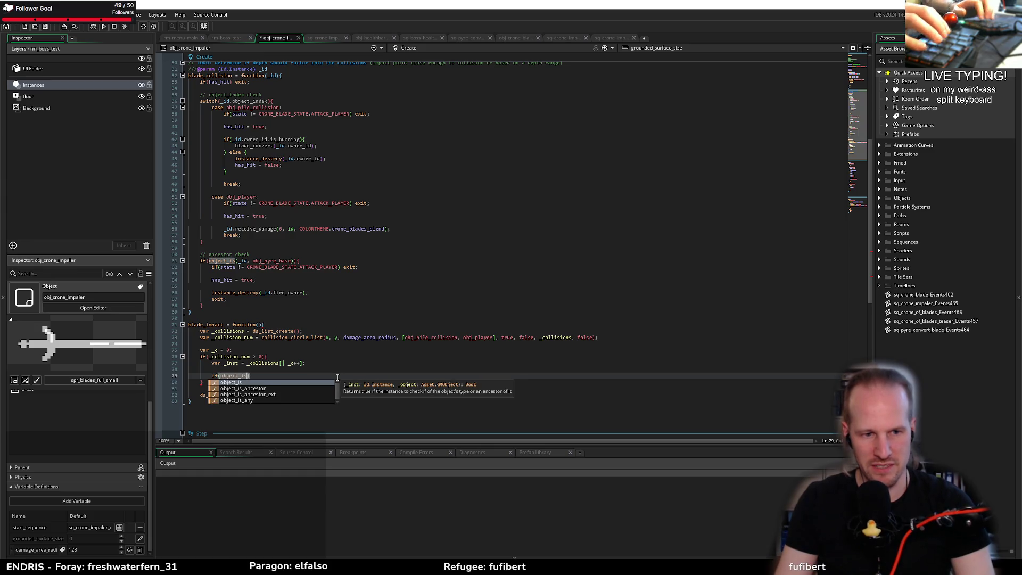
{"action": "key", "text": "Return"}
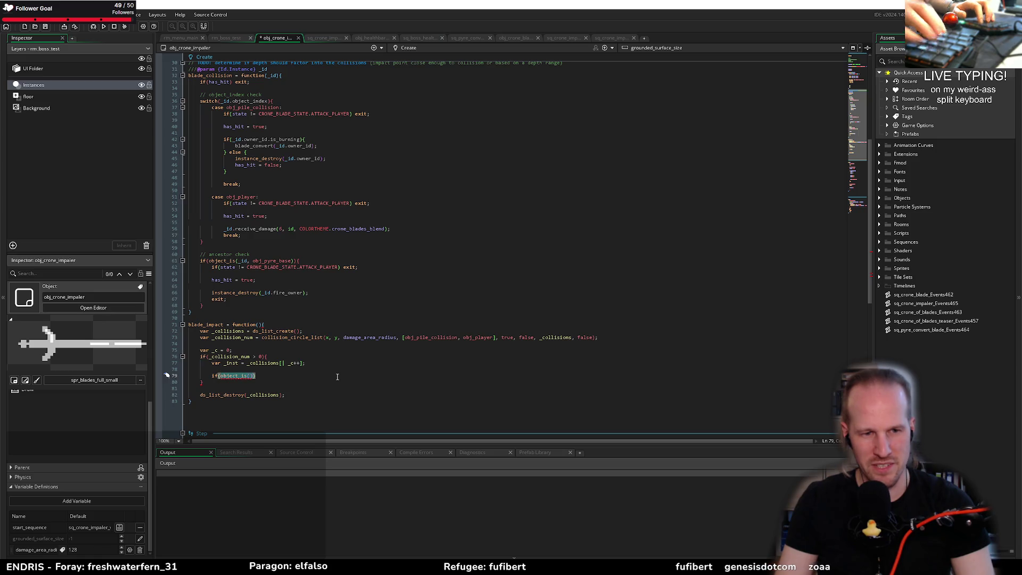
{"action": "type", "text": "_inst.object"}
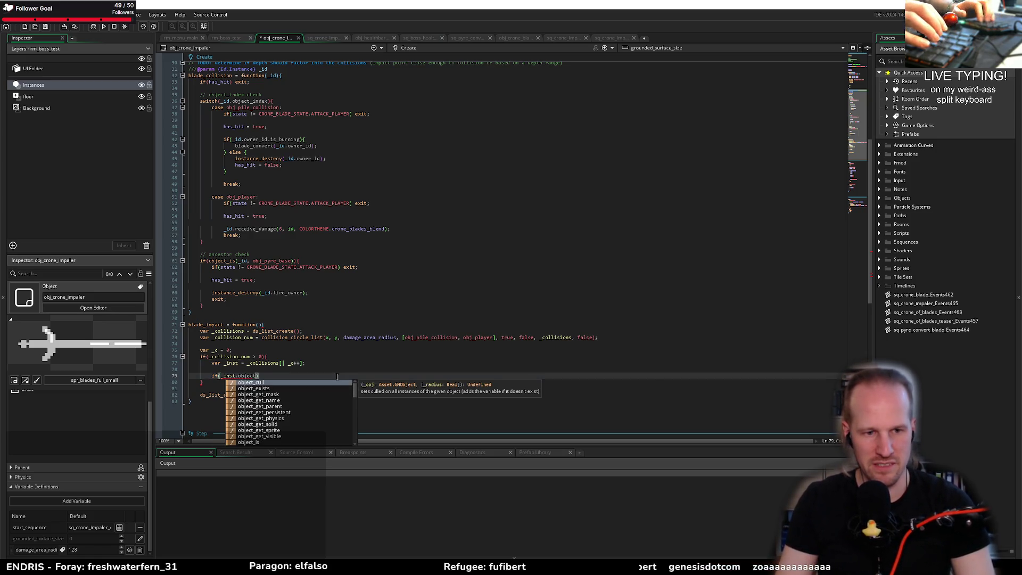
{"action": "key", "text": "BackSpace"}
{"action": "key", "text": "BackSpace"}
{"action": "key", "text": "BackSpace"}
{"action": "type", "text": "sw"}
{"action": "key", "text": "Return"}
{"action": "type", "text": "("}
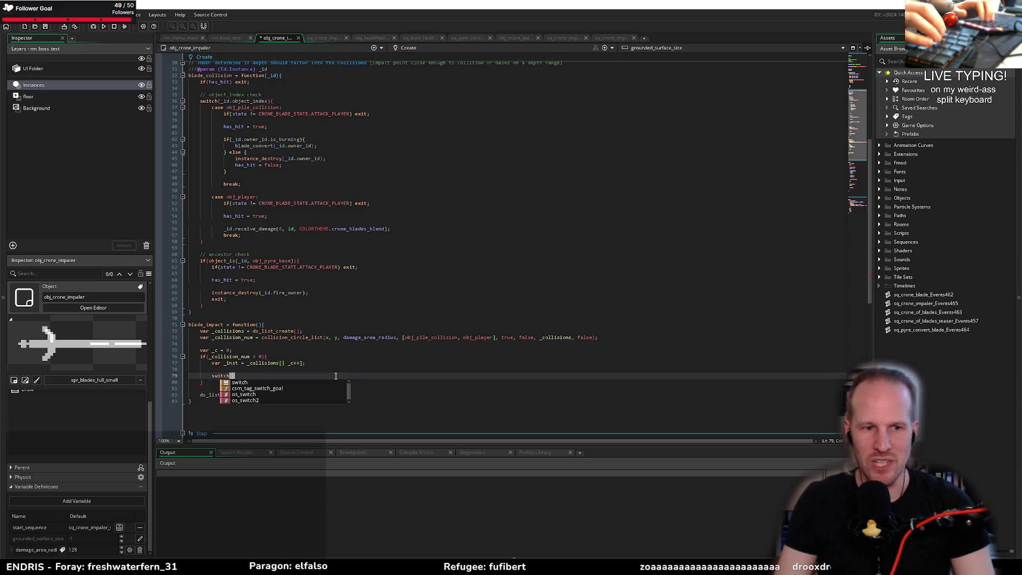
{"action": "type", "text": "_inst.object"}
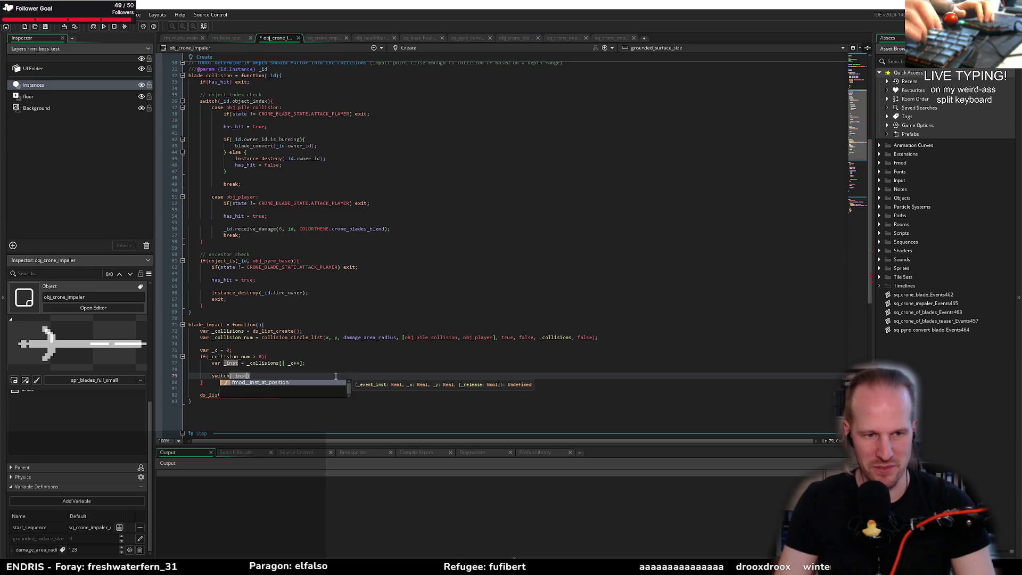
{"action": "type", "text": "_index"}
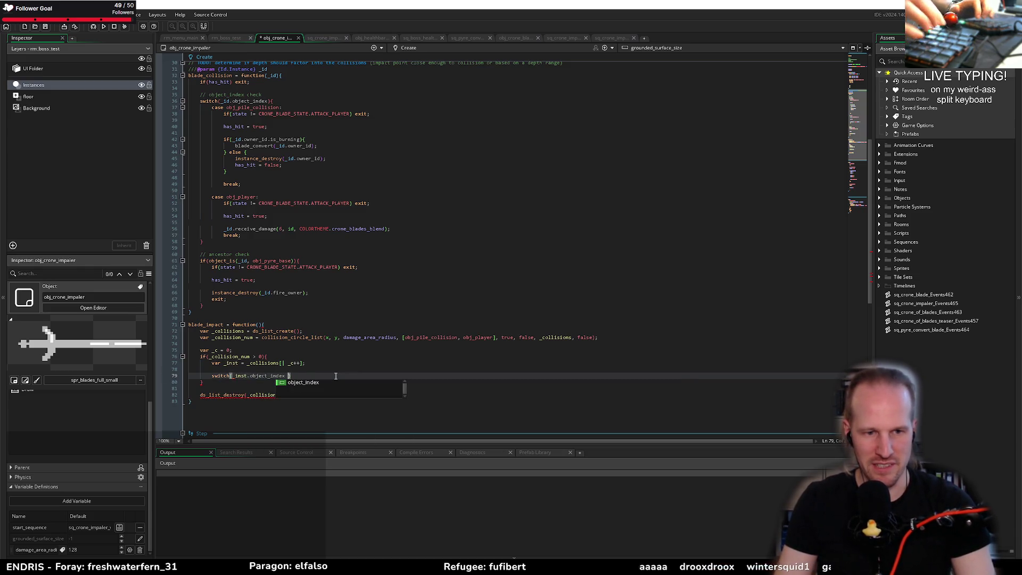
{"action": "type", "text": "){"}
Add a 'case obj_pile_collision:' with a 'break;' inside the switch
{"action": "key", "text": "Return"}
{"action": "type", "text": "case "}
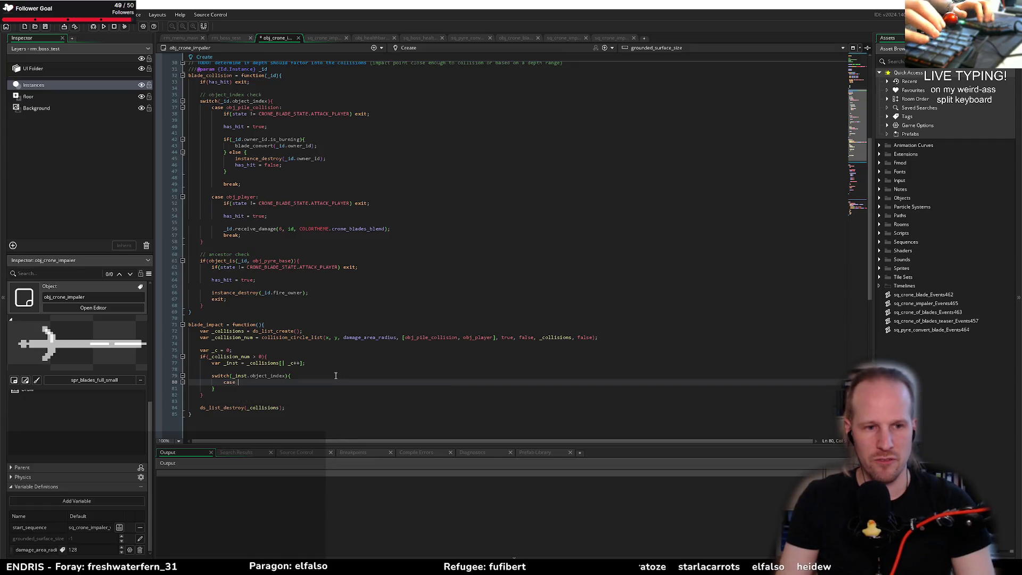
{"action": "type", "text": "obj_"}
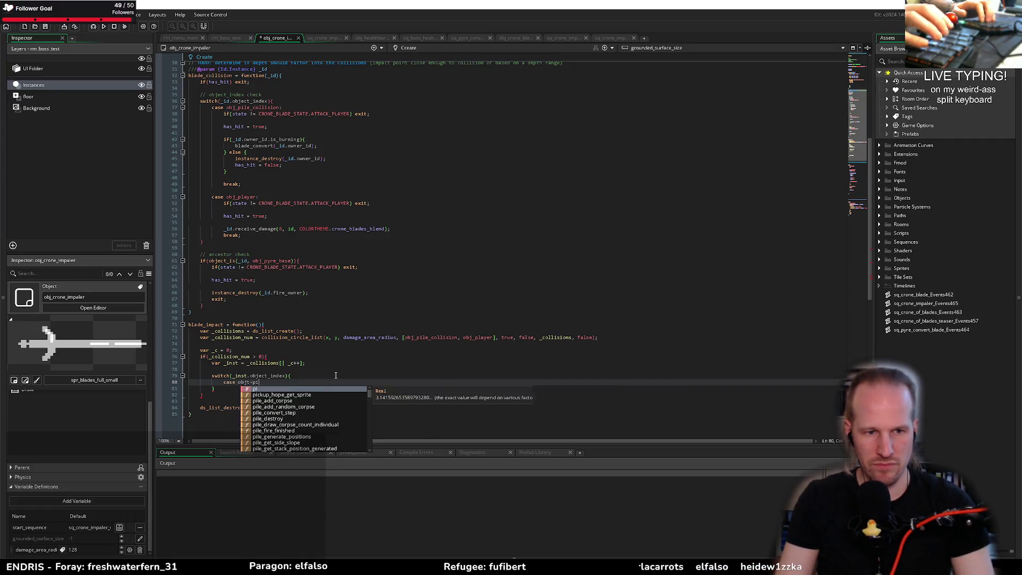
{"action": "type", "text": "pile_c"}
{"action": "key", "text": "Return"}
{"action": "type", "text": ":"}
{"action": "key", "text": "Return"}
{"action": "type", "text": "break;"}
{"action": "key", "text": "Return"}
{"action": "key", "text": "BackSpace"}
Add 'case obj_player:' with its own break, a blank line under the pile case, and peek obj_pile_collision
{"action": "type", "text": "case obj"}
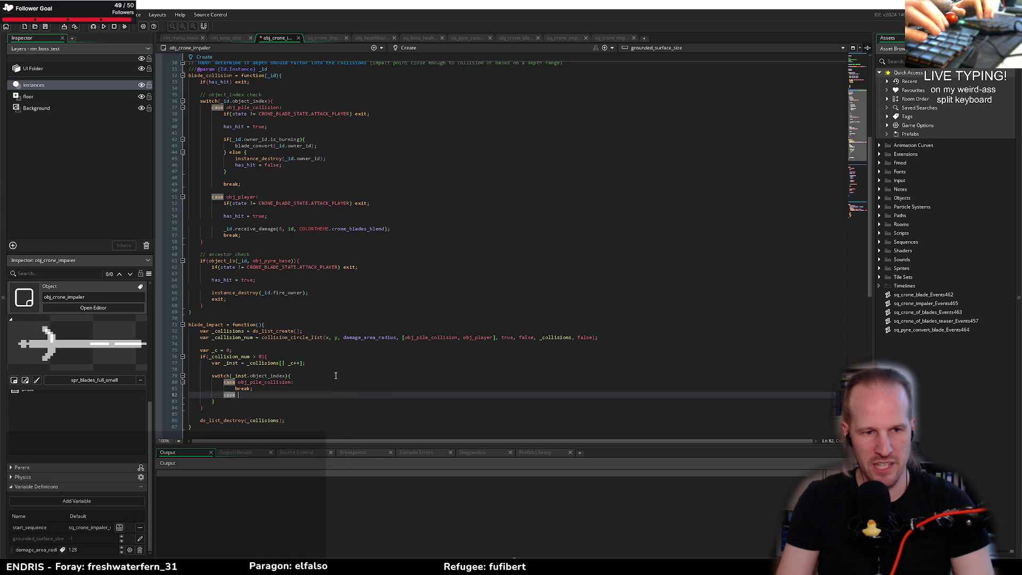
{"action": "type", "text": "_player:"}
{"action": "key", "text": "Return"}
{"action": "type", "text": "break;"}
{"action": "key", "text": "Up"}
{"action": "key", "text": "Up"}
{"action": "key", "text": "Up"}
{"action": "key", "text": "End"}
{"action": "key", "text": "Return"}
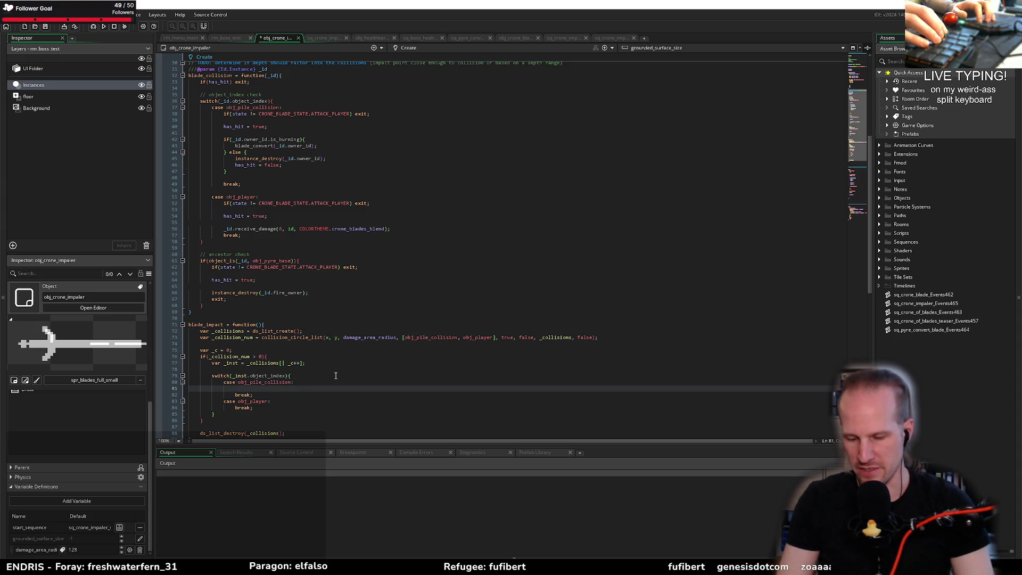
{"action": "middle_click", "coordinate": [267, 382]}
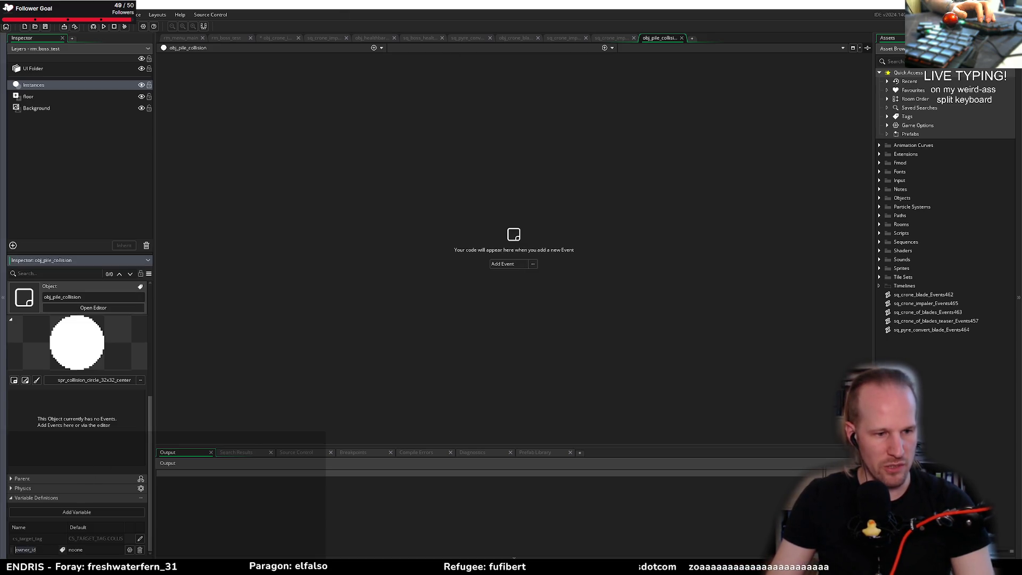
{"action": "middle_click", "coordinate": [664, 38]}
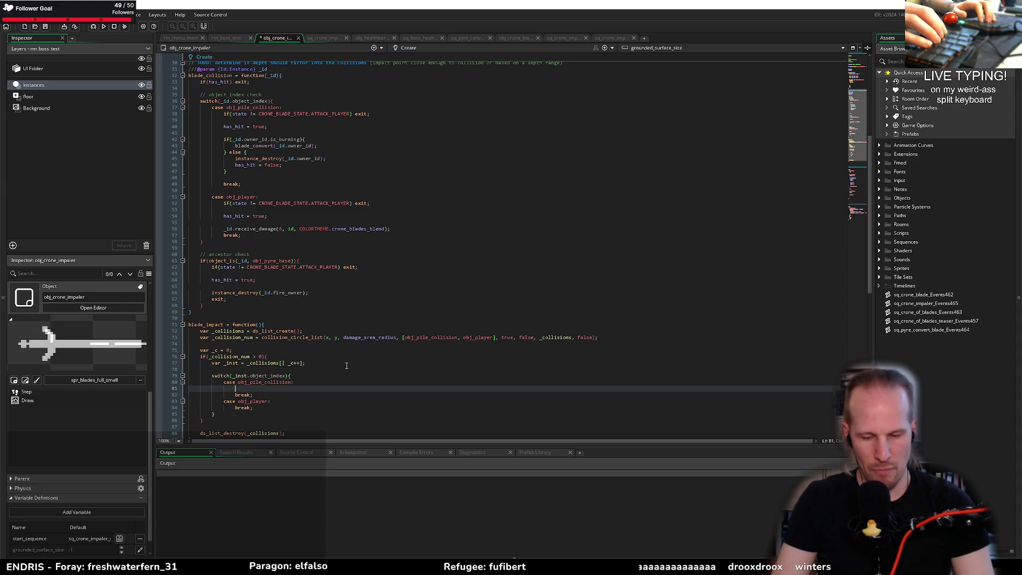
Make the pile case call 'instance_destroy(_inst.owner_id);' and add a blank line under case obj_player
{"action": "type", "text": "instance_dest"}
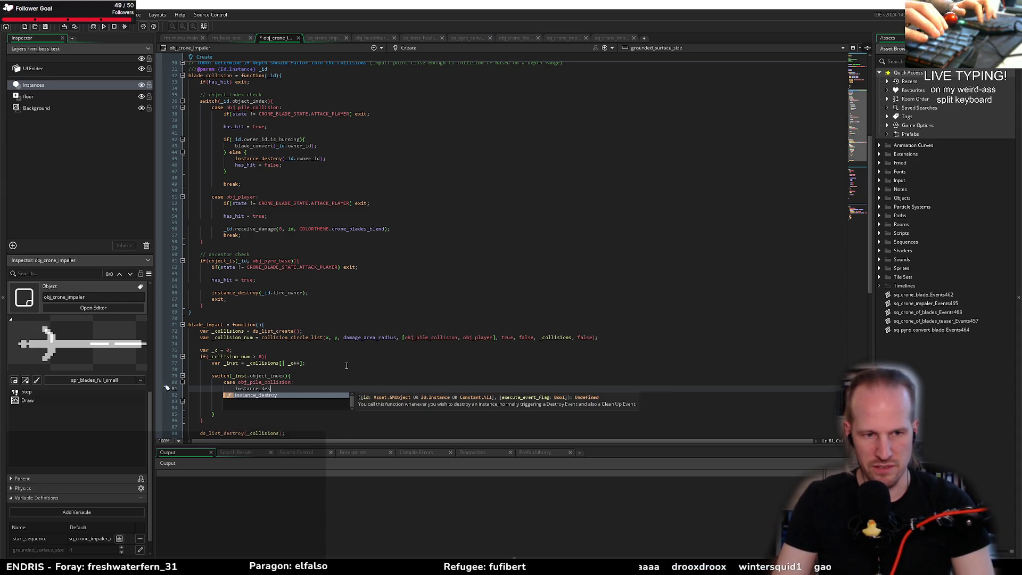
{"action": "key", "text": "Escape"}
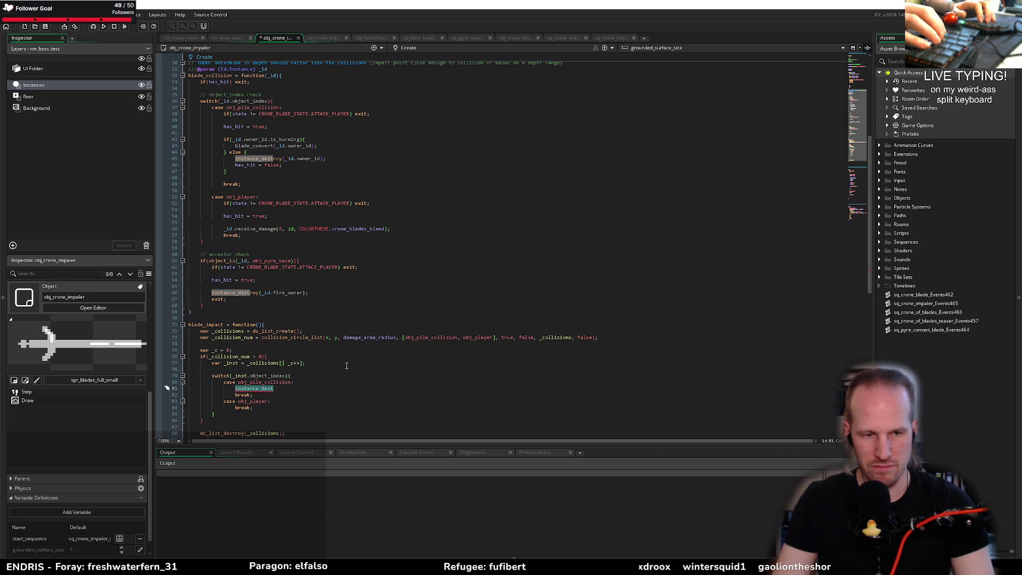
{"action": "type", "text": "roy("}
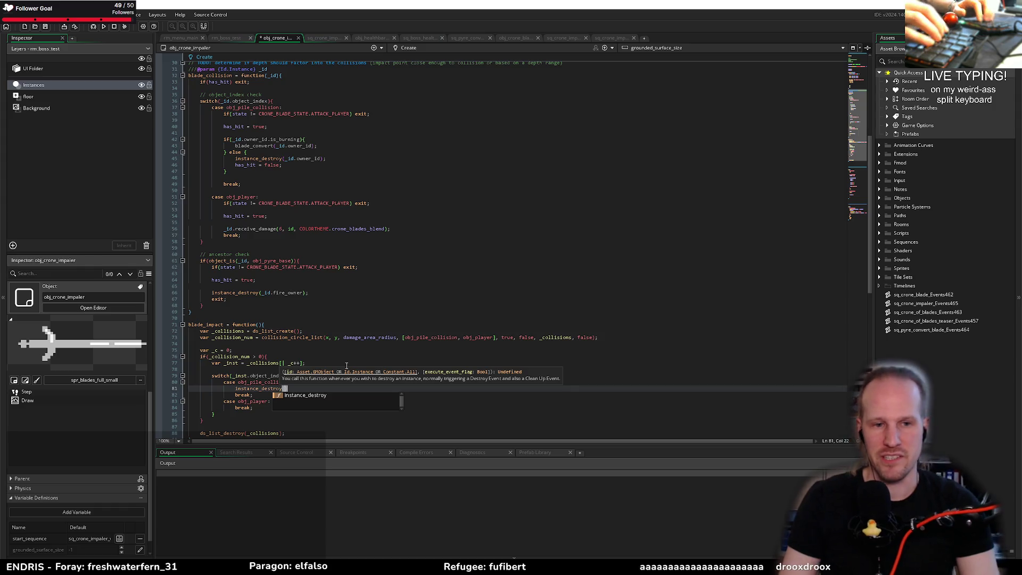
{"action": "type", "text": "_"}
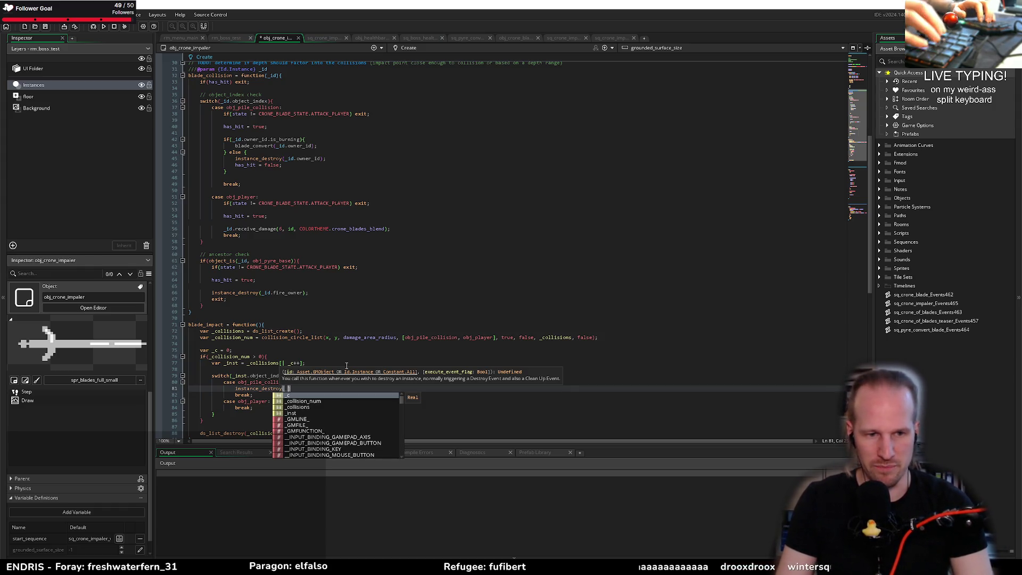
{"action": "type", "text": "inst."}
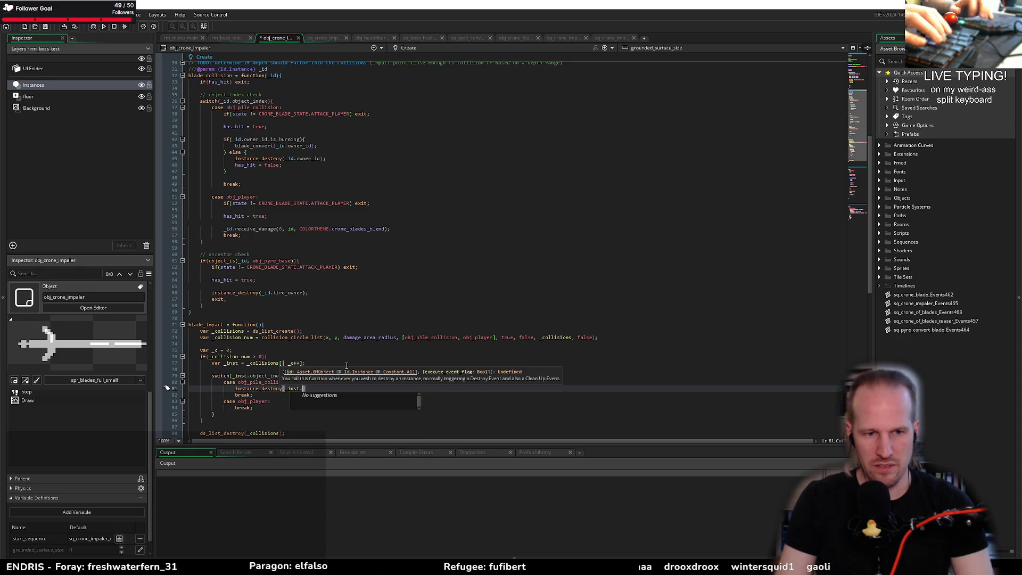
{"action": "type", "text": "owner_id);"}
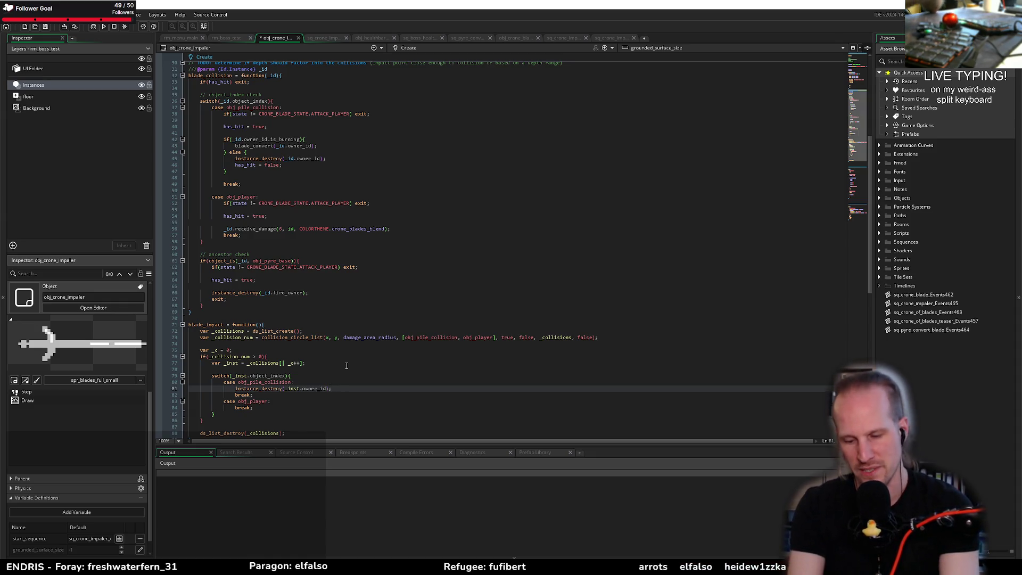
{"action": "key", "text": "Down"}
{"action": "key", "text": "Down"}
{"action": "key", "text": "Return"}
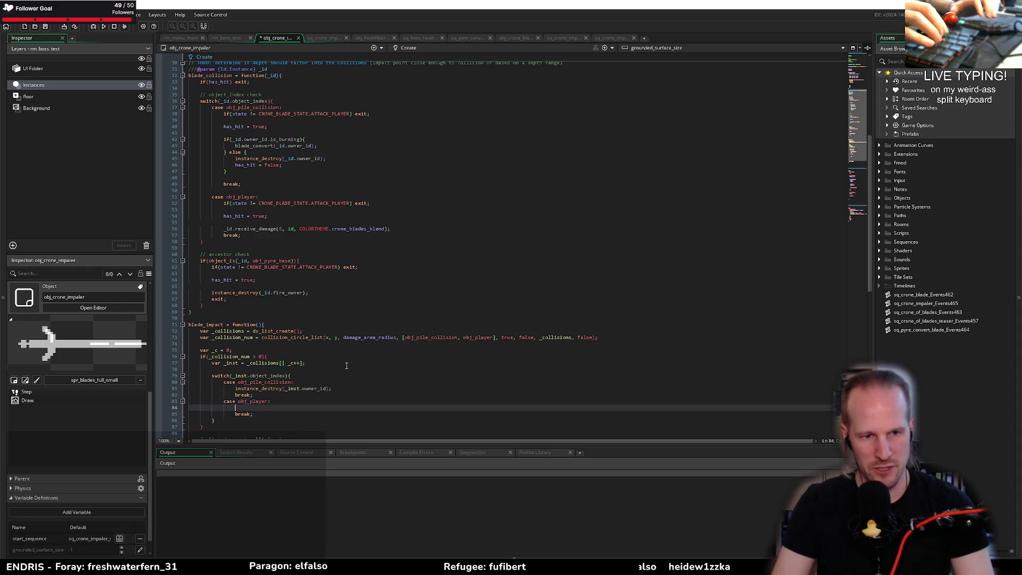
Put '//TODO: create pile destruction visuals' above instance_destroy, then go to the obj_player line
{"action": "key", "text": "Up"}
{"action": "key", "text": "Up"}
{"action": "key", "text": "Up"}
{"action": "key", "text": "End"}
{"action": "key", "text": "Return"}
{"action": "type", "text": "//"}
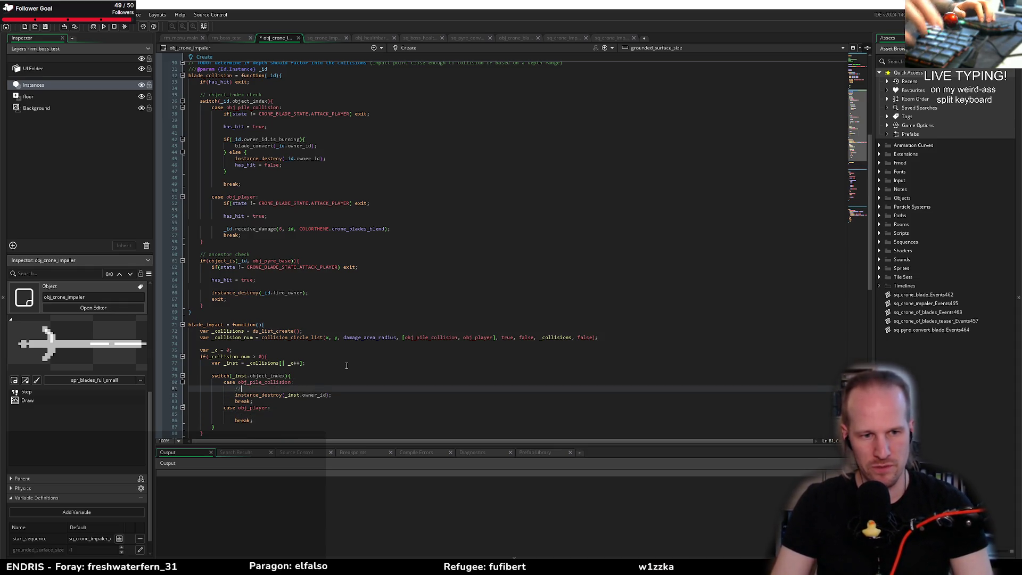
{"action": "type", "text": "TODO"}
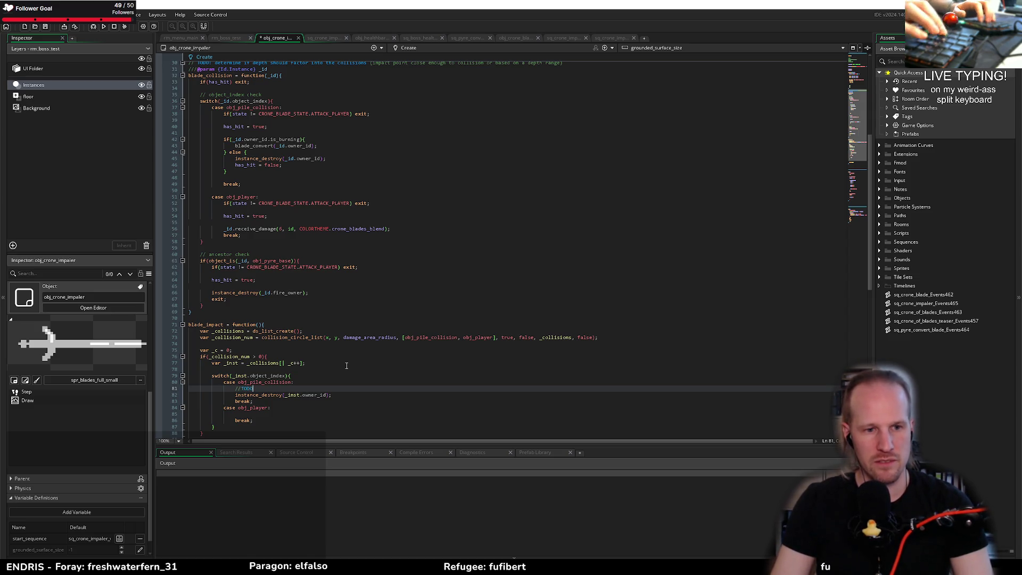
{"action": "type", "text": ": "}
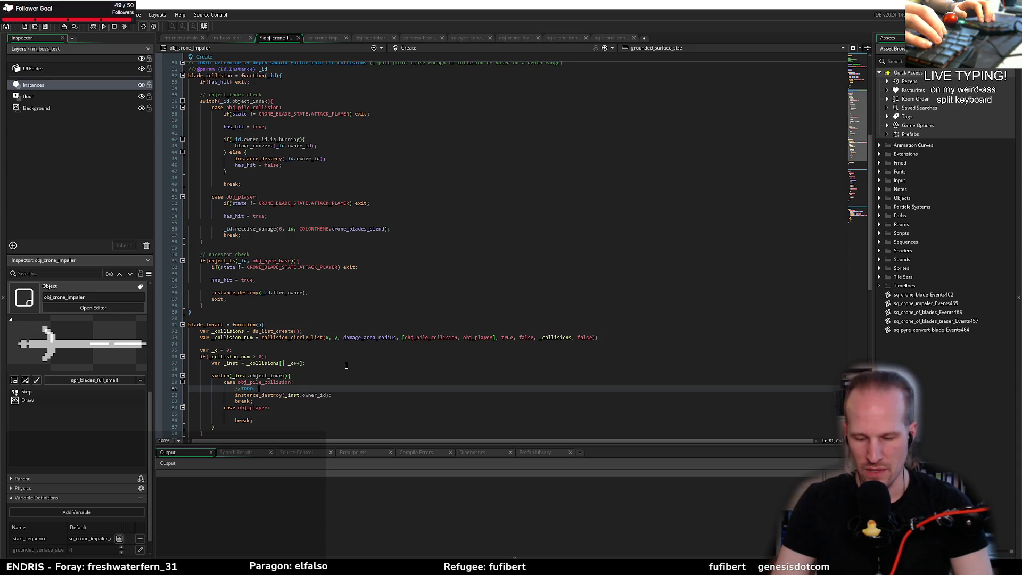
{"action": "type", "text": "create "}
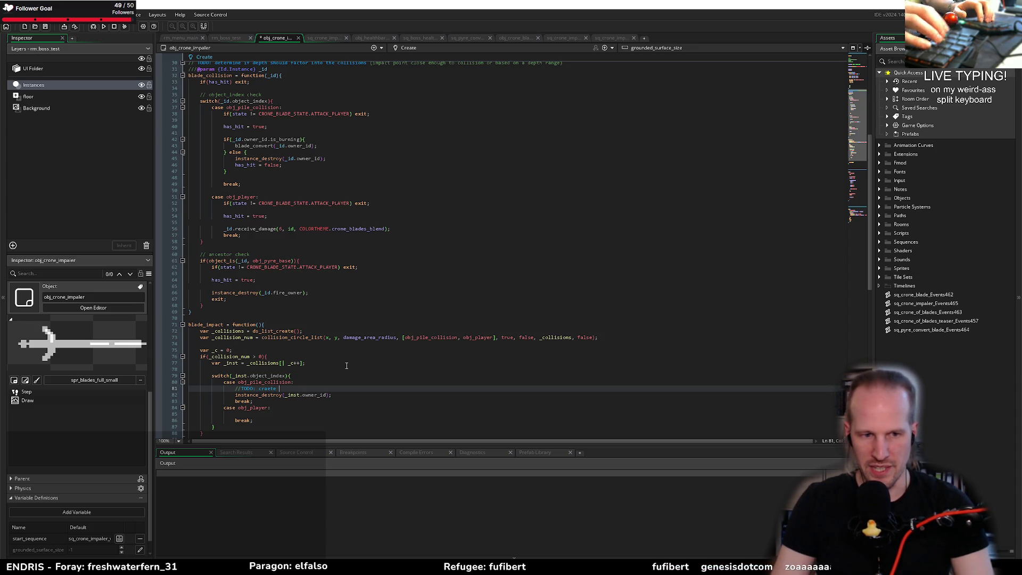
{"action": "type", "text": "te a m"}
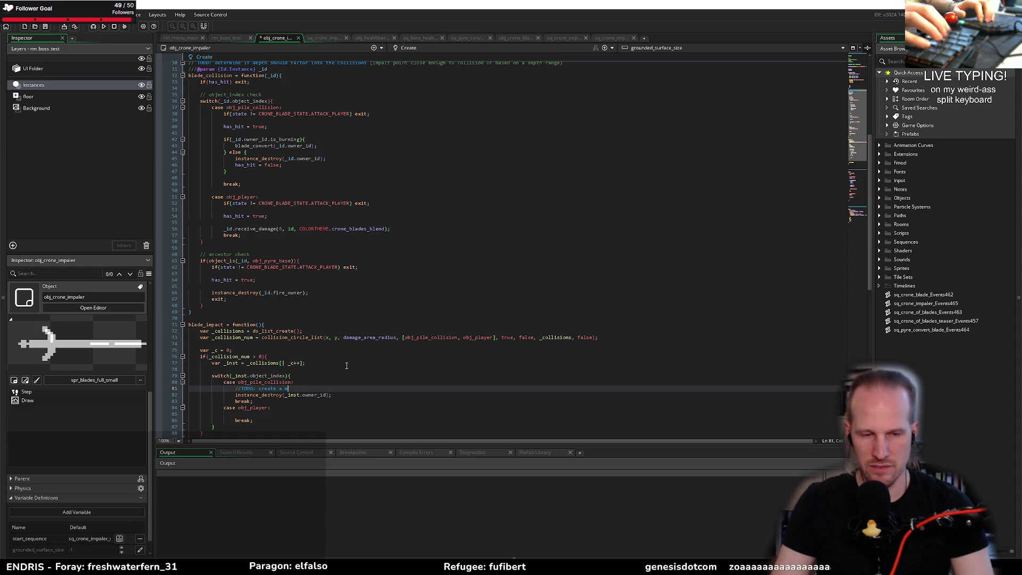
{"action": "type", "text": "equ"}
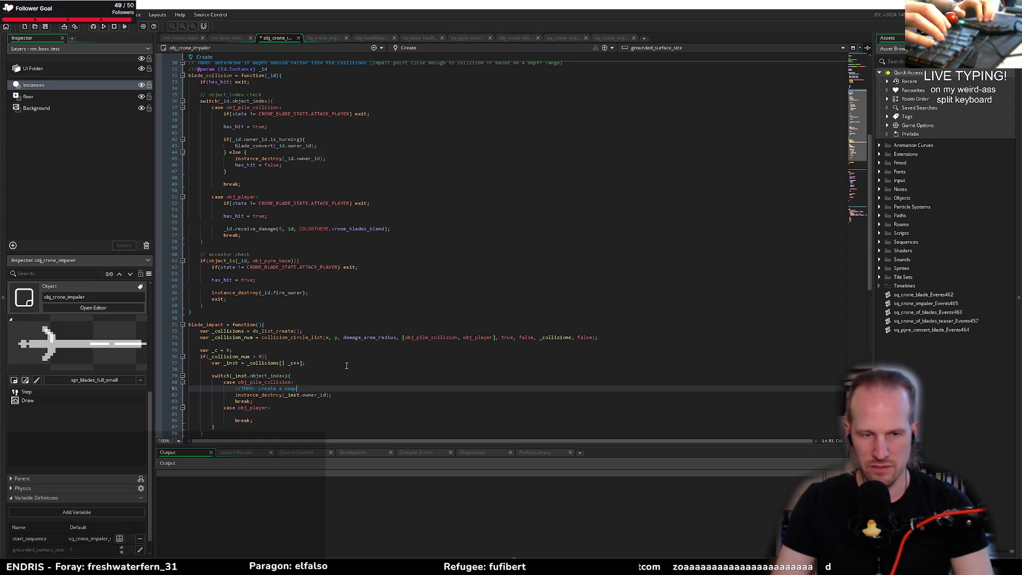
{"action": "key", "text": "BackSpace"}
{"action": "key", "text": "BackSpace"}
{"action": "key", "text": "BackSpace"}
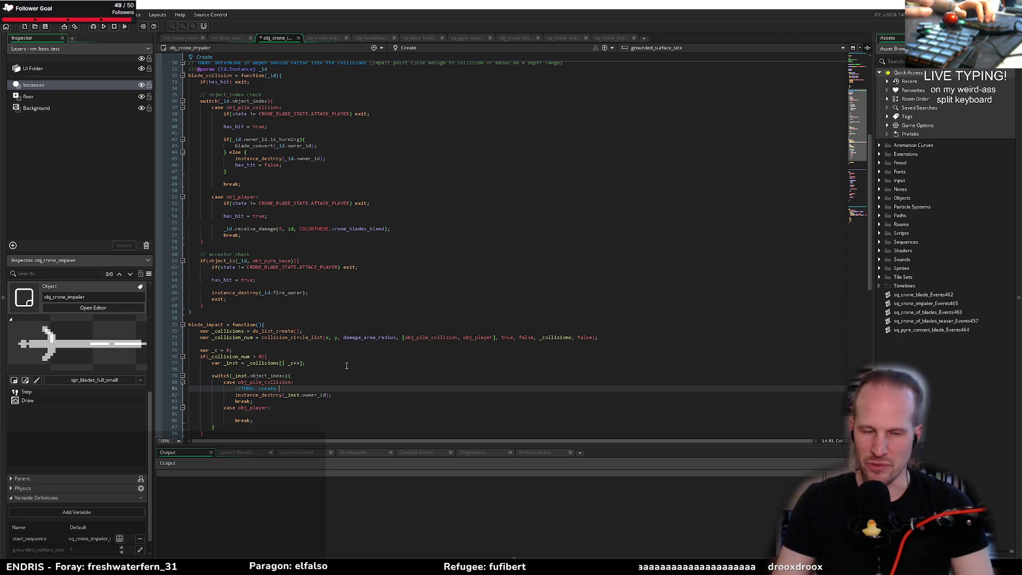
{"action": "type", "text": "pile destru"}
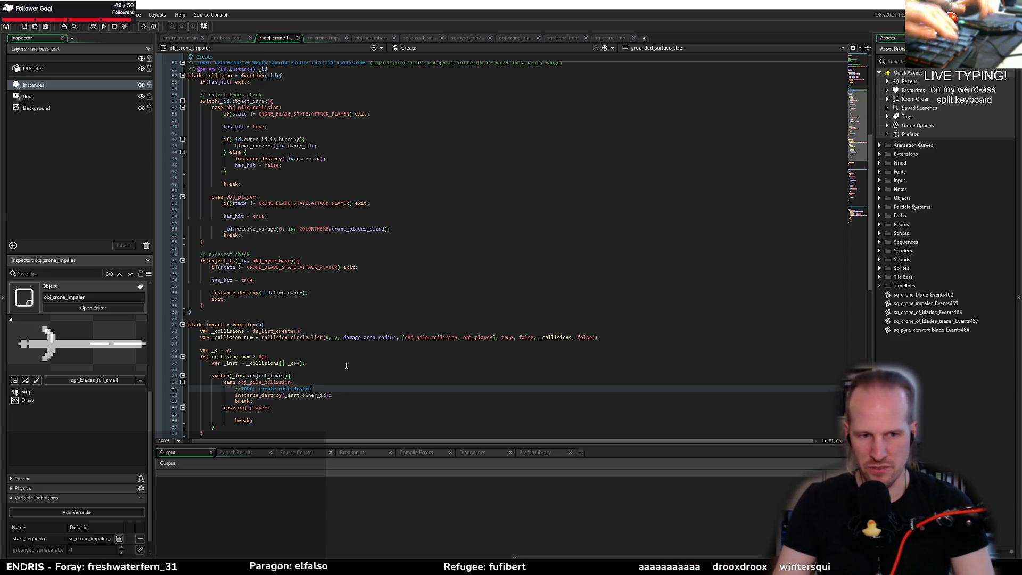
{"action": "type", "text": "ction visu"}
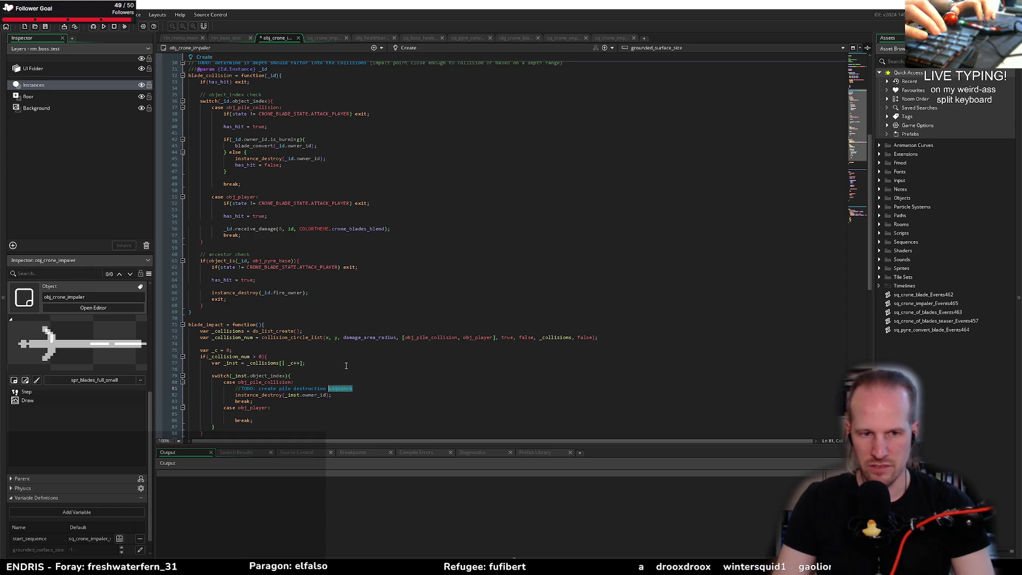
{"action": "type", "text": "als"}
{"action": "key", "text": "Down"}
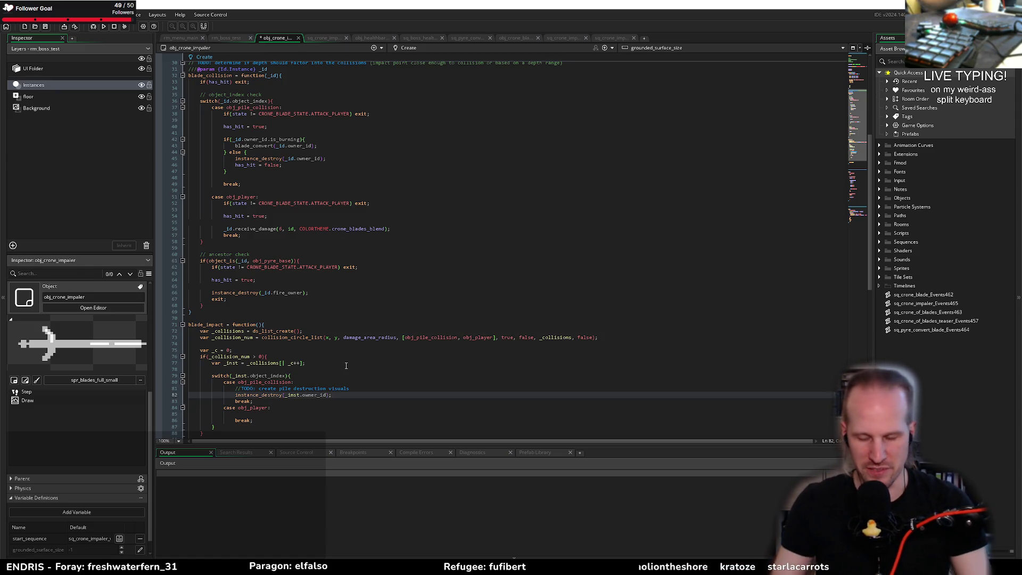
{"action": "key", "text": "Down"}
{"action": "key", "text": "Down"}
{"action": "key", "text": "Down"}
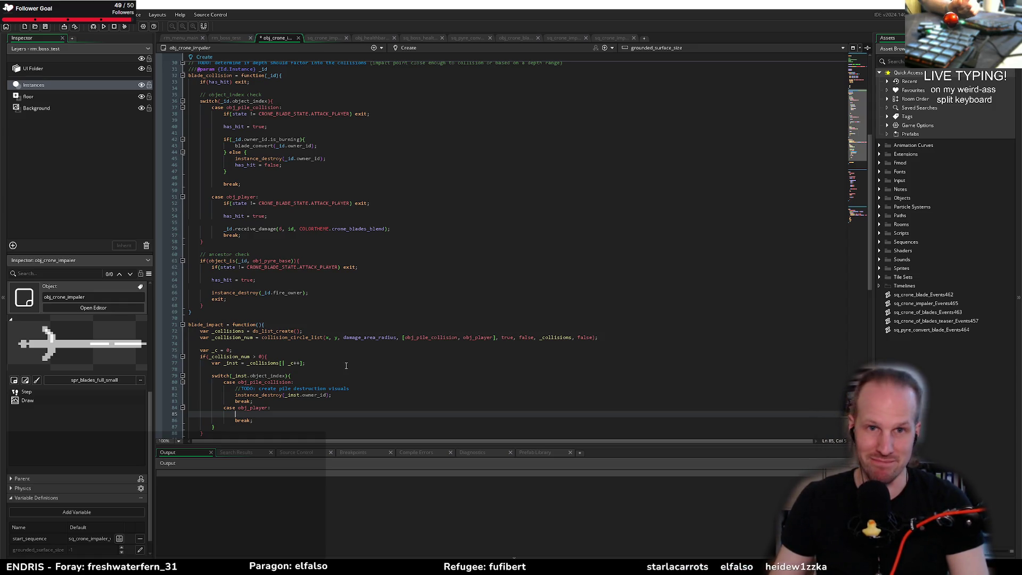
{"action": "left_click", "coordinate": [347, 380]}
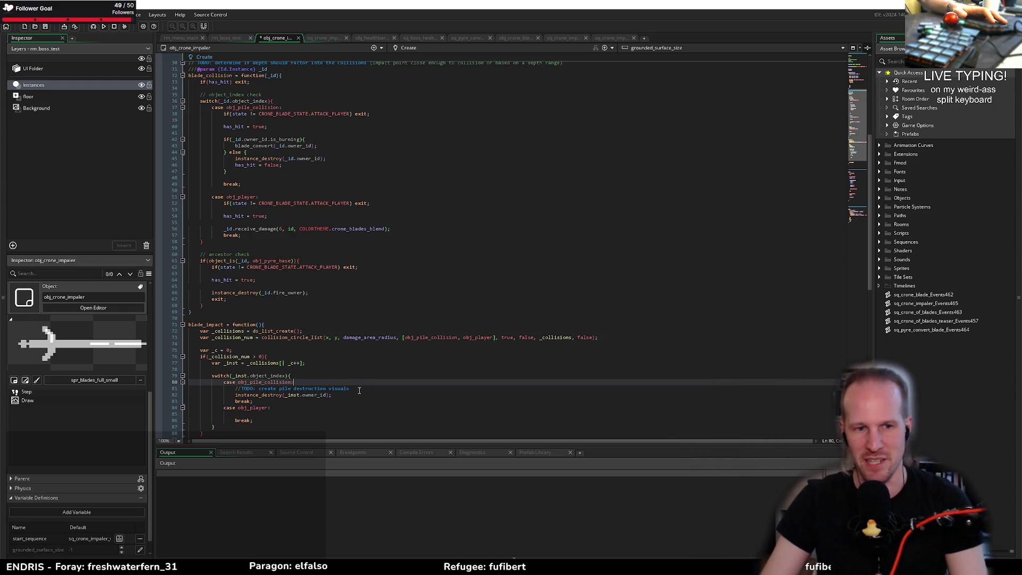
{"action": "left_click", "coordinate": [289, 412]}
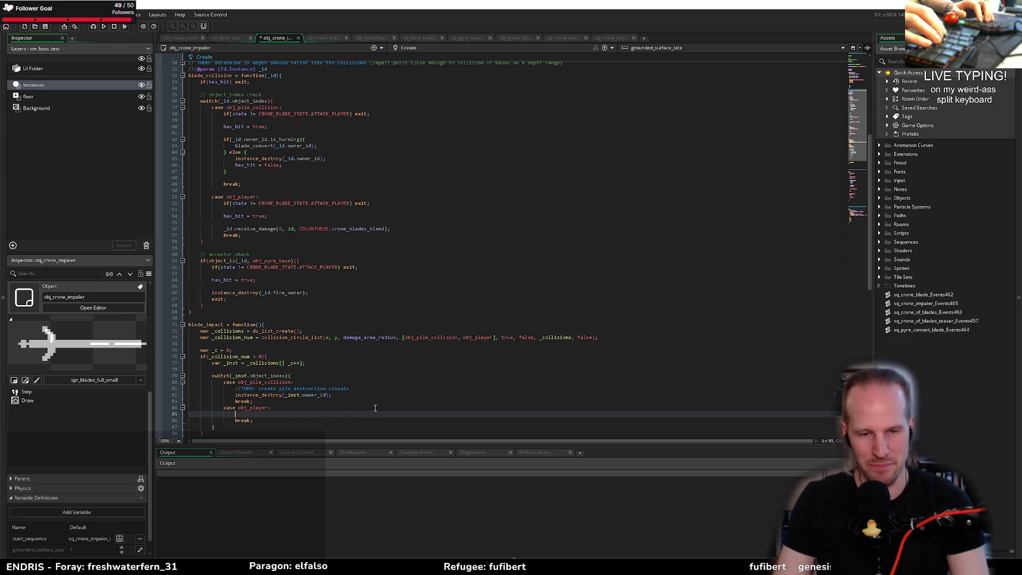
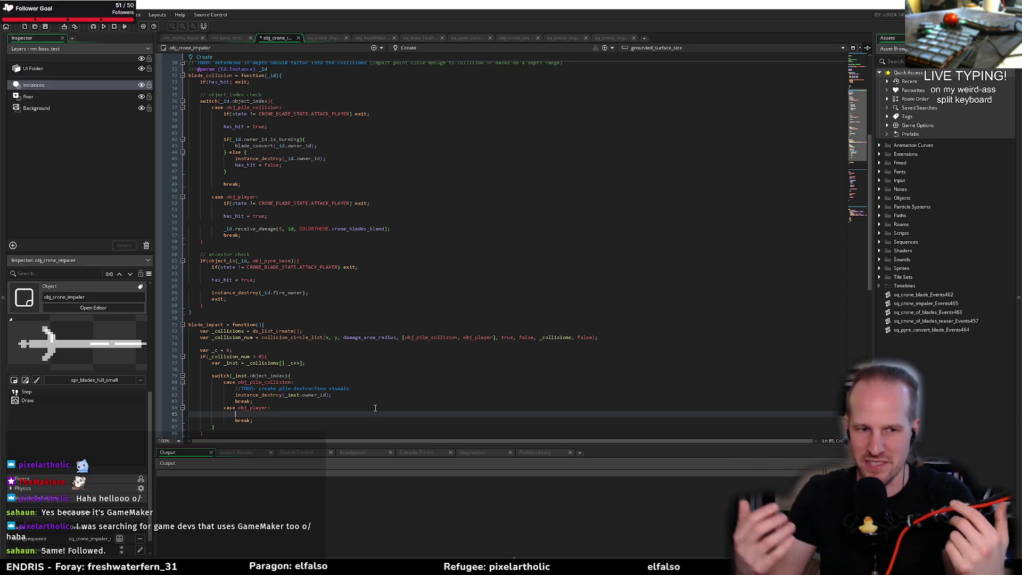
Review the obj_player case and switch block, highlighting every use of _inst
{"action": "left_click", "coordinate": [365, 390]}
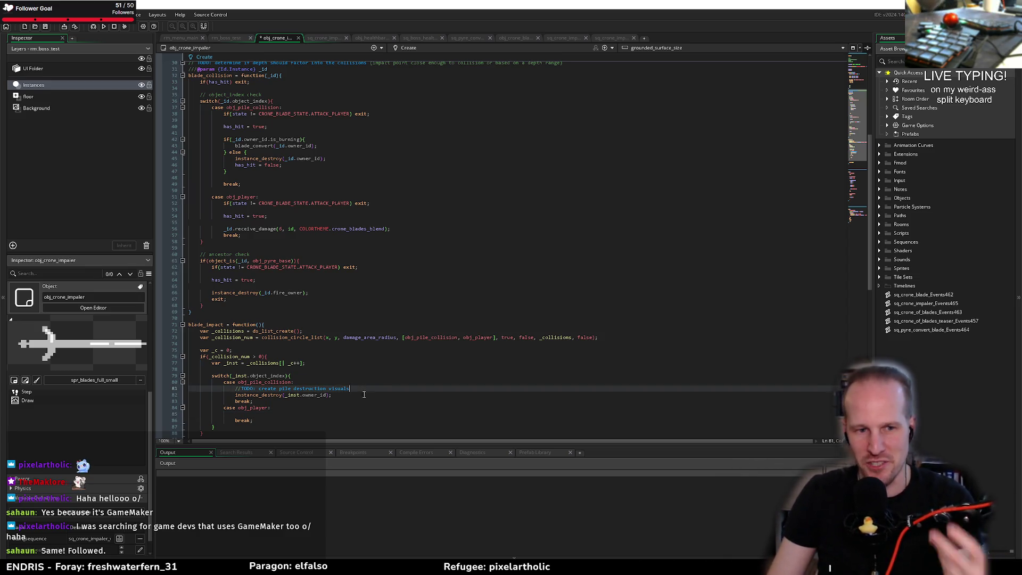
{"action": "left_click", "coordinate": [338, 415]}
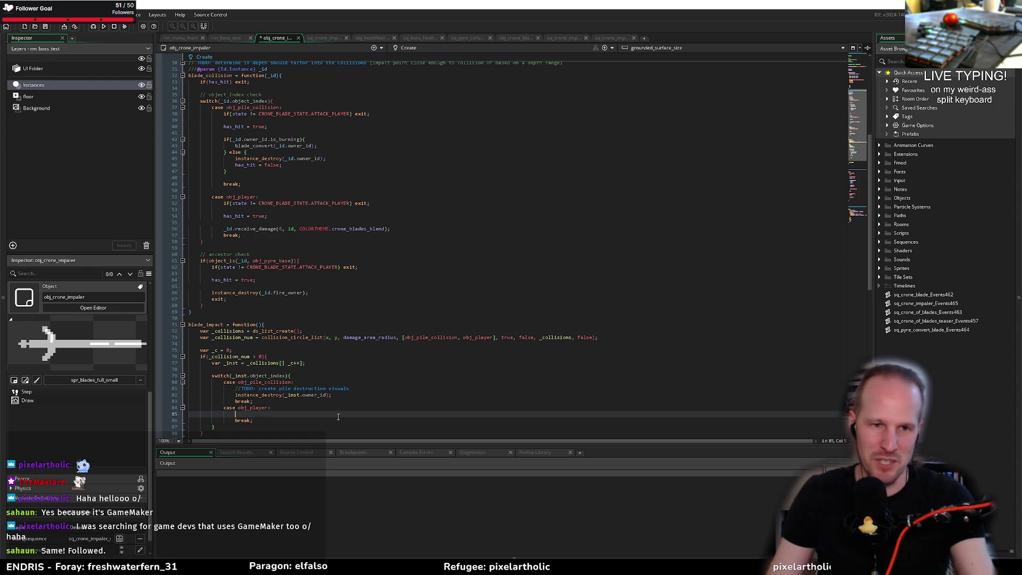
{"action": "left_click", "coordinate": [303, 376]}
{"action": "double_click", "coordinate": [240, 375]}
Scroll through the code and revisit the blade_impact function line and empty line 74
{"action": "mouse_move", "coordinate": [207, 328]}
{"action": "left_mouse_down"}
{"action": "mouse_move", "coordinate": [221, 429]}
{"action": "mouse_move", "coordinate": [213, 299]}
{"action": "mouse_move", "coordinate": [233, 286]}
{"action": "left_mouse_up"}
{"action": "scroll", "coordinate": [221, 426], "scroll_direction": "down", "scroll_amount": 2}
{"action": "left_click", "coordinate": [217, 402]}
{"action": "left_click", "coordinate": [234, 286]}
{"action": "left_click", "coordinate": [358, 307]}
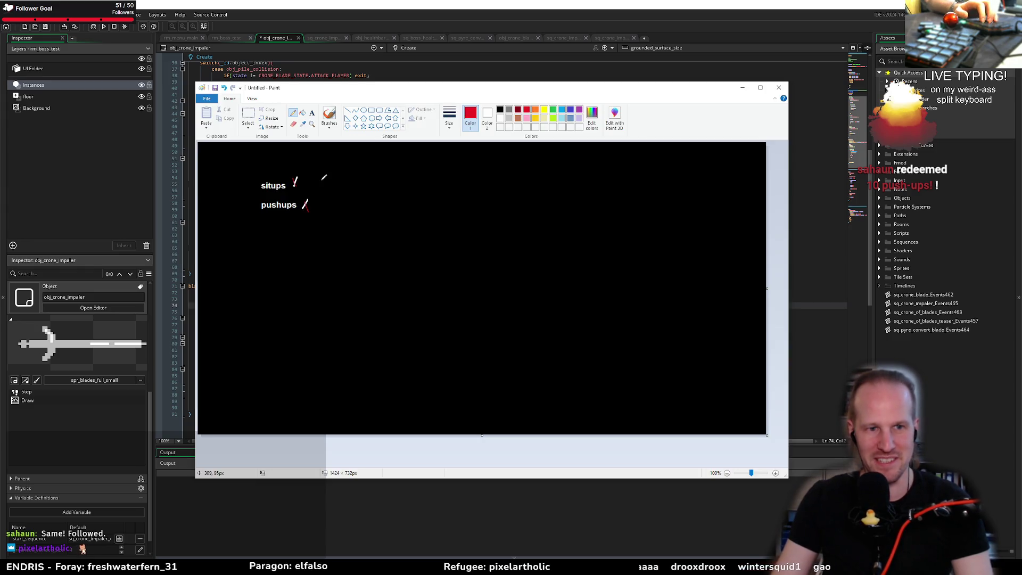
Brush two red tally strokes beside situps in Paint, then return to GameMaker
{"action": "left_click", "coordinate": [329, 114]}
{"action": "left_click_drag", "start_coordinate": [298, 179], "coordinate": [291, 184]}
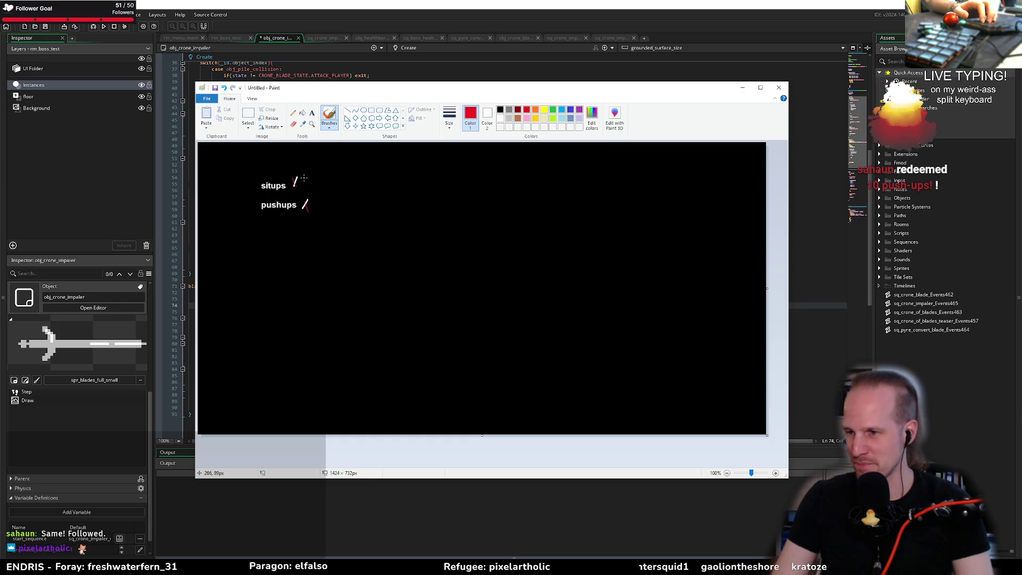
{"action": "left_click_drag", "start_coordinate": [306, 179], "coordinate": [312, 209]}
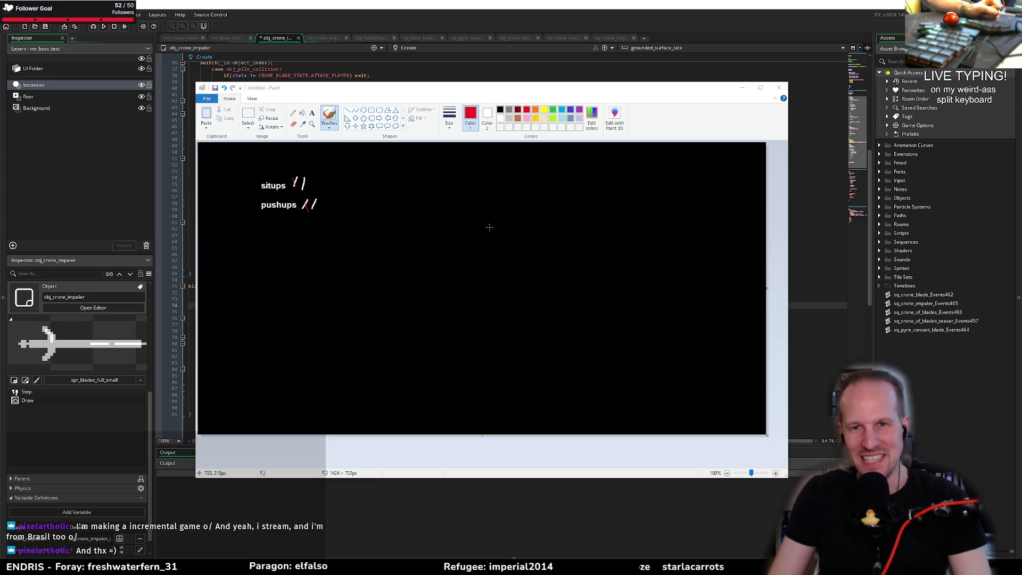
{"action": "left_click", "coordinate": [532, 166]}
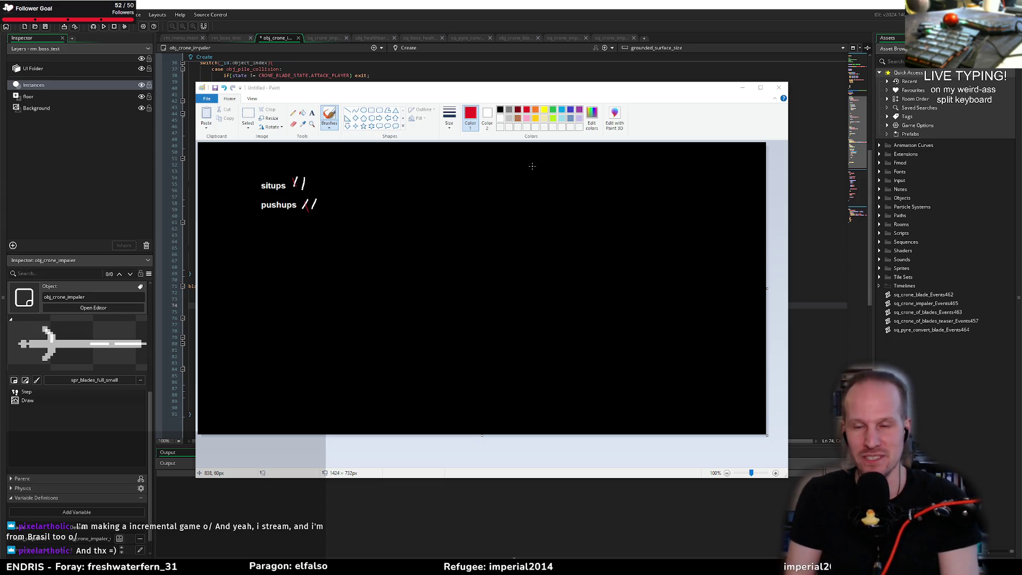
{"action": "left_click", "coordinate": [502, 18]}
Step the caret through lines 54–70 of the blade_collision and blade_impact code
{"action": "left_click", "coordinate": [440, 176]}
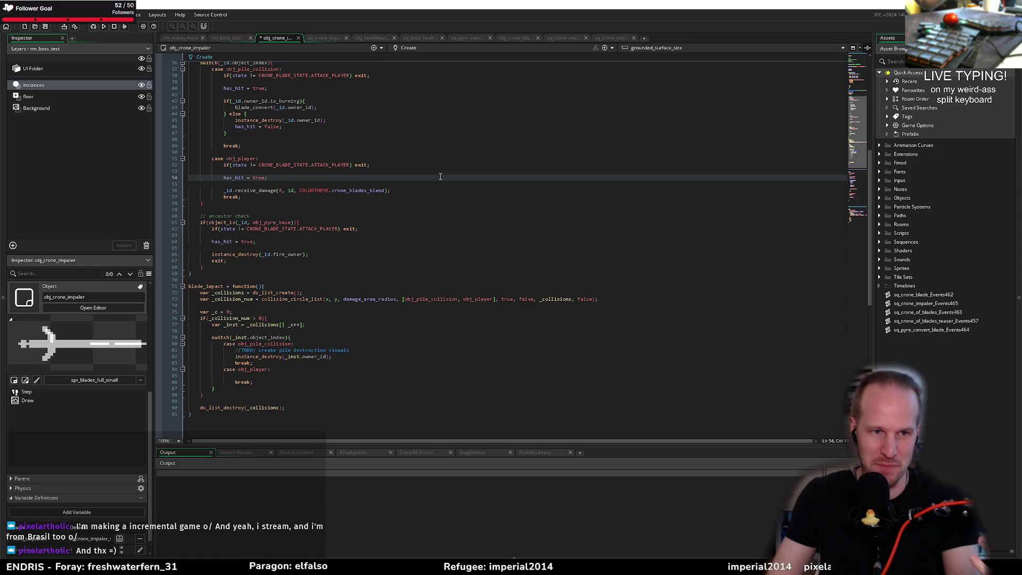
{"action": "left_click", "coordinate": [337, 204]}
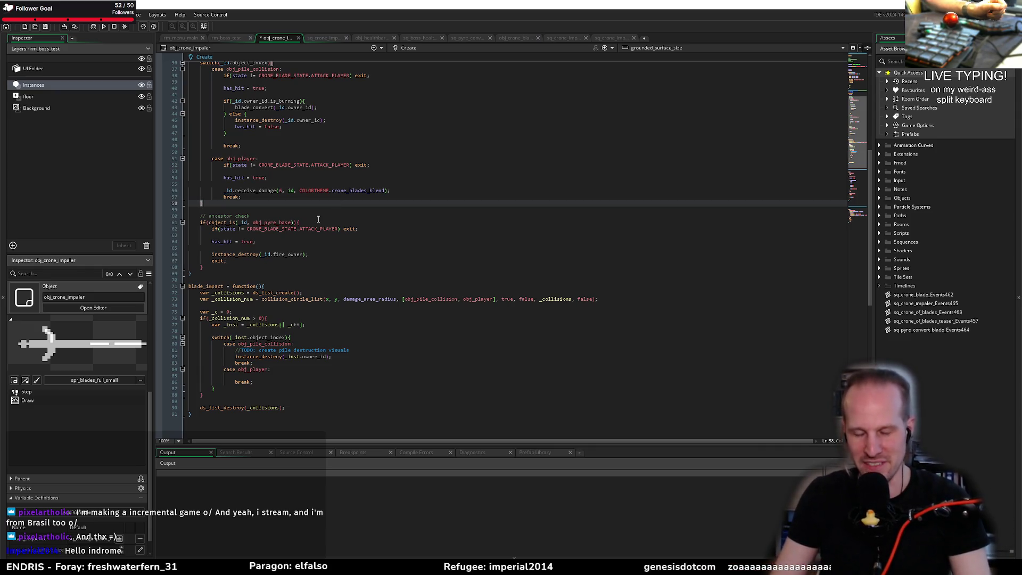
{"action": "key", "text": "Up"}
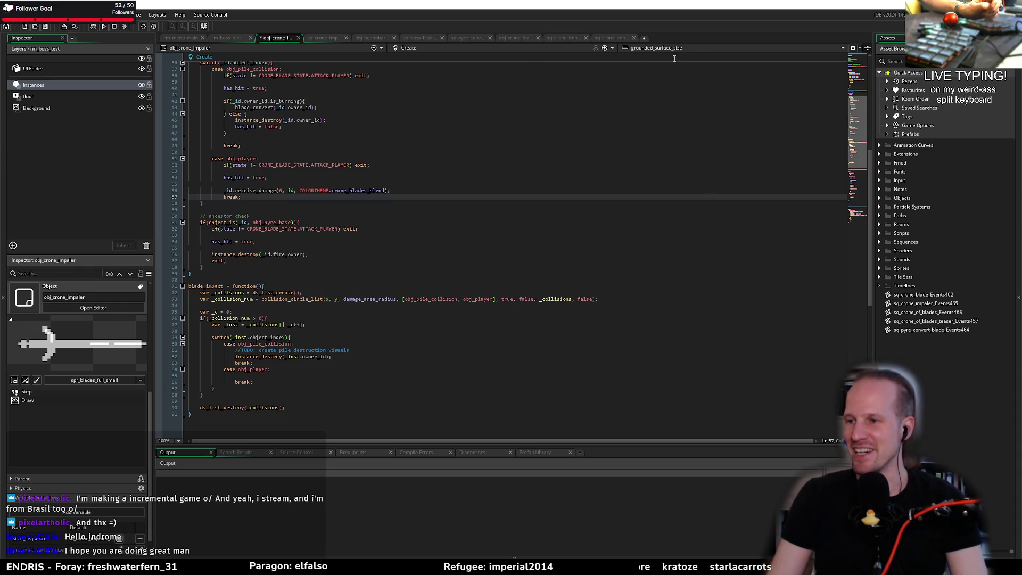
{"action": "left_click", "coordinate": [424, 221]}
{"action": "left_click", "coordinate": [440, 211]}
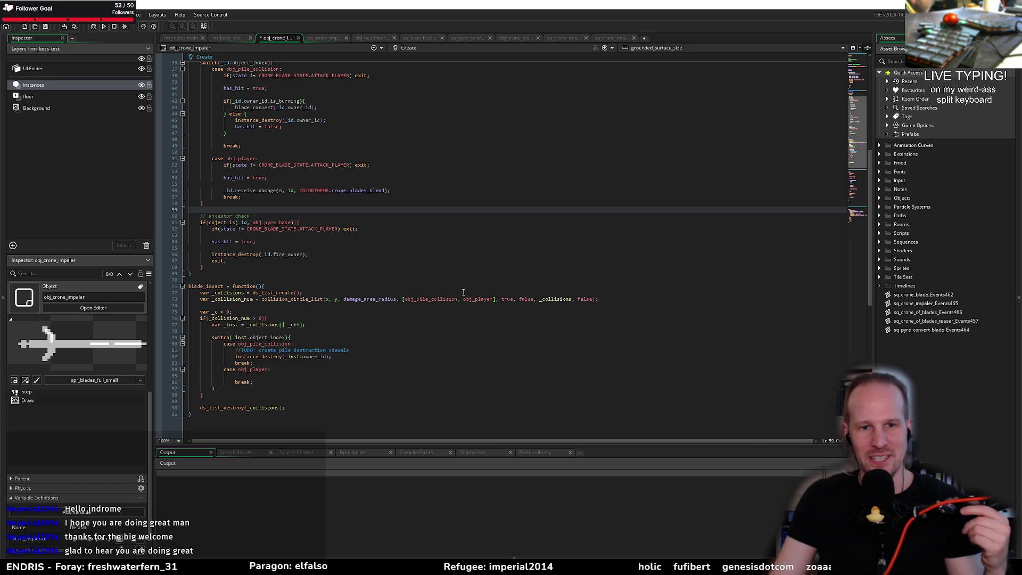
{"action": "left_click", "coordinate": [466, 282]}
{"action": "key", "text": "Up"}
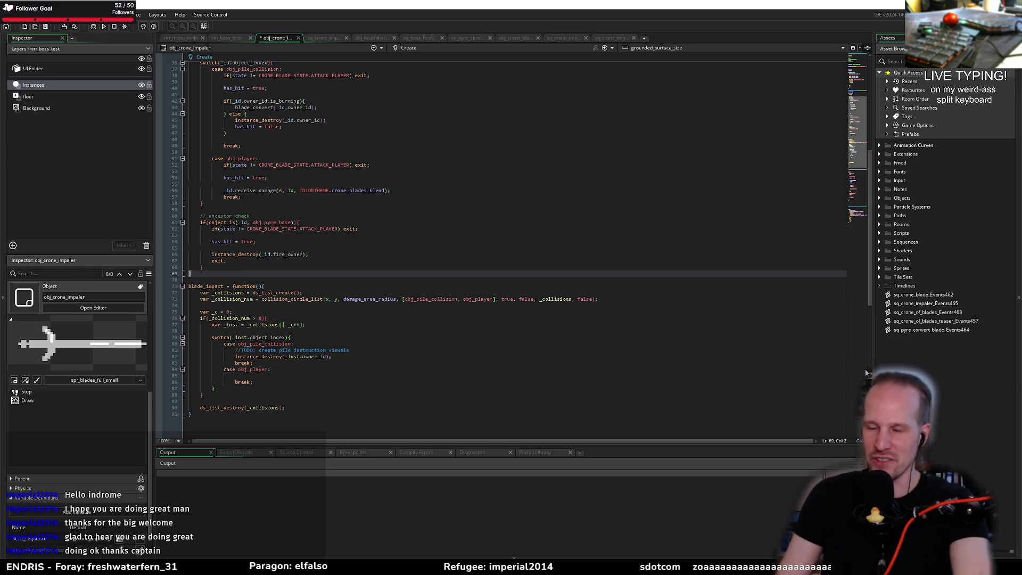
{"action": "key", "text": "Up"}
{"action": "key", "text": "Up"}
{"action": "key", "text": "Up"}
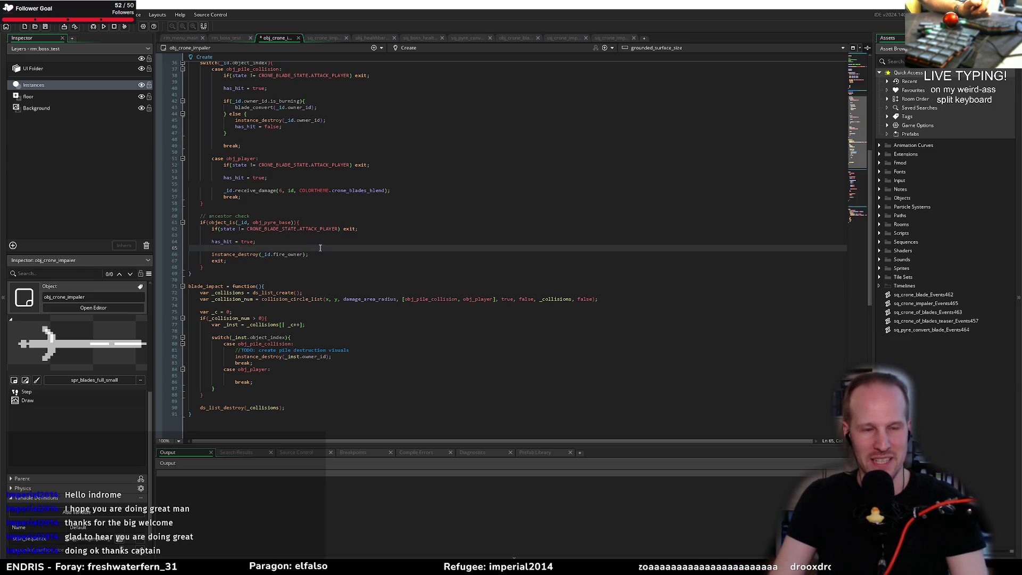
{"action": "key", "text": "Left"}
{"action": "scroll", "coordinate": [373, 266], "scroll_direction": "up", "scroll_amount": 4}
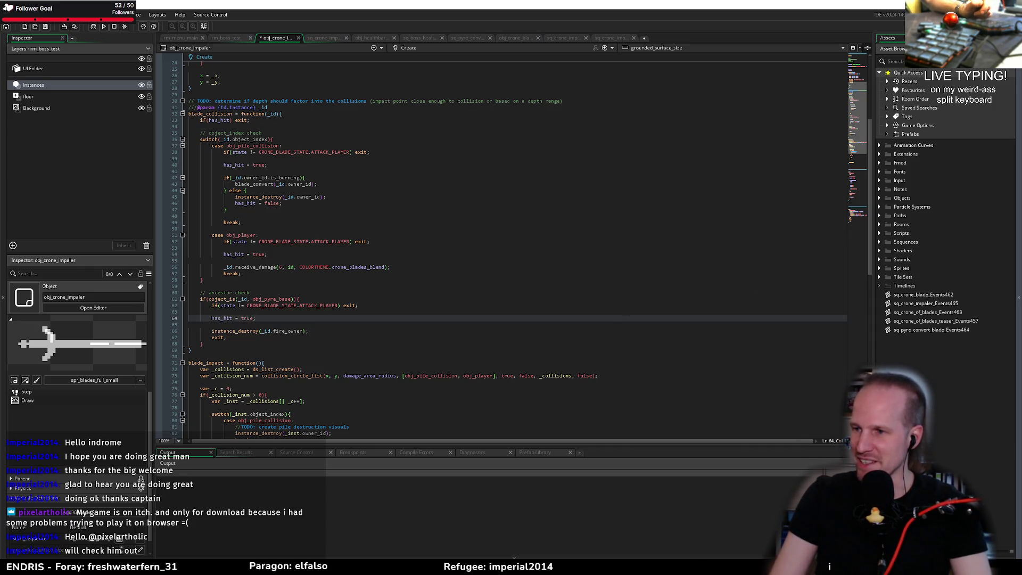
Review the break and burning check around lines 41–55
{"action": "left_click", "coordinate": [430, 220]}
{"action": "left_click", "coordinate": [400, 228]}
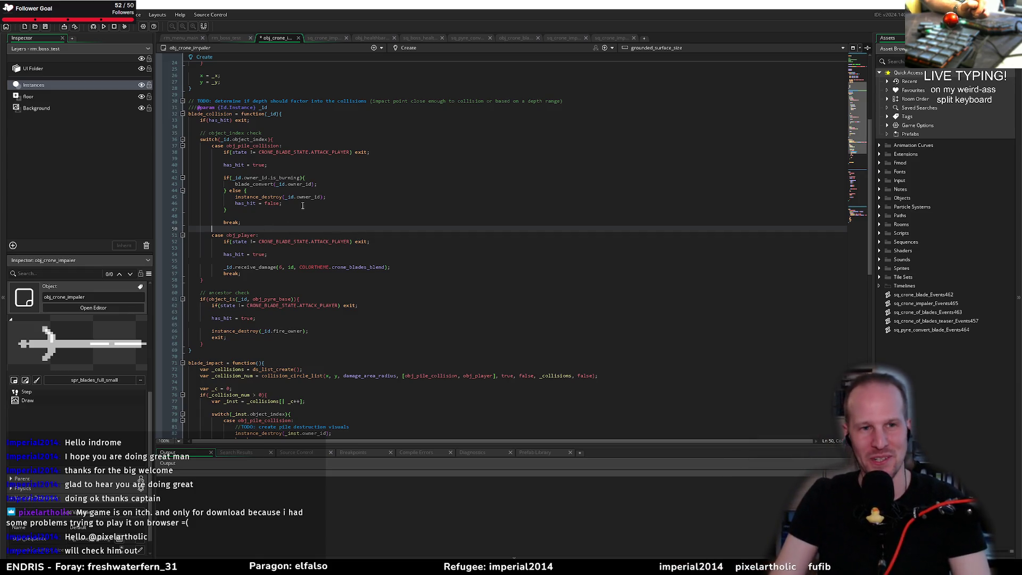
{"action": "left_click", "coordinate": [335, 188]}
{"action": "left_click", "coordinate": [321, 165]}
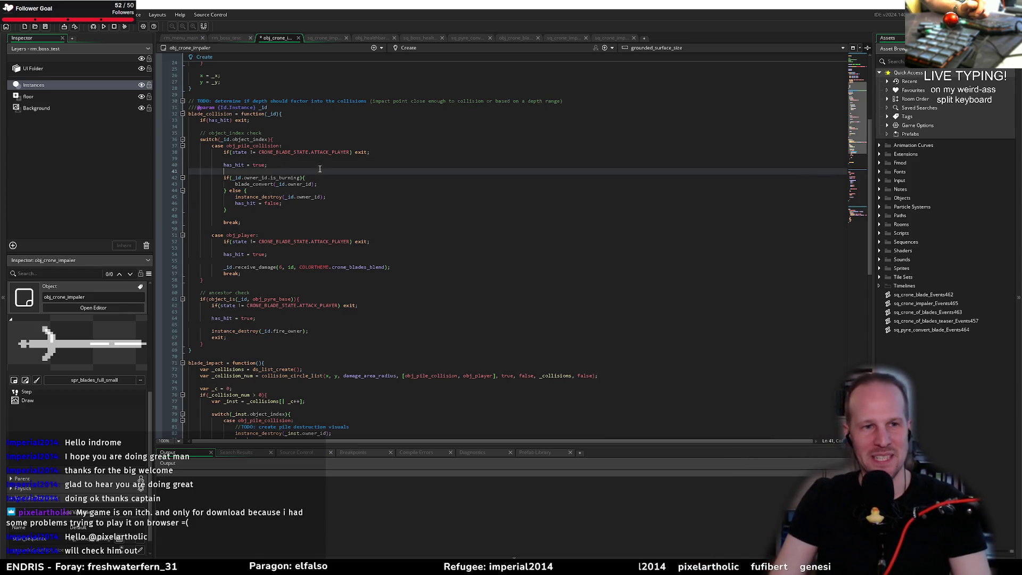
{"action": "left_click", "coordinate": [324, 168]}
{"action": "left_click", "coordinate": [354, 229]}
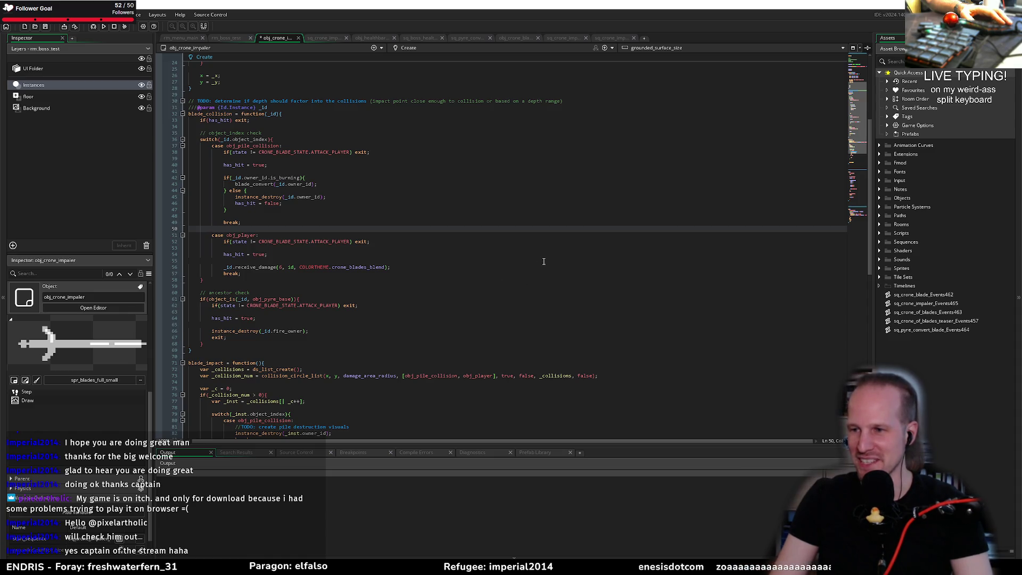
{"action": "left_click", "coordinate": [314, 258]}
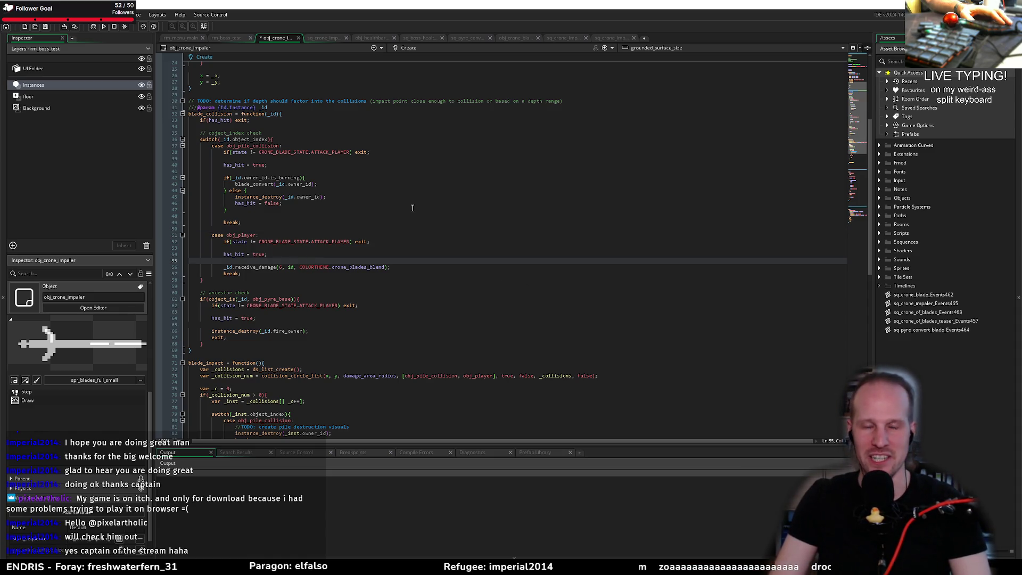
{"action": "scroll", "coordinate": [388, 190], "scroll_direction": "up", "scroll_amount": 8}
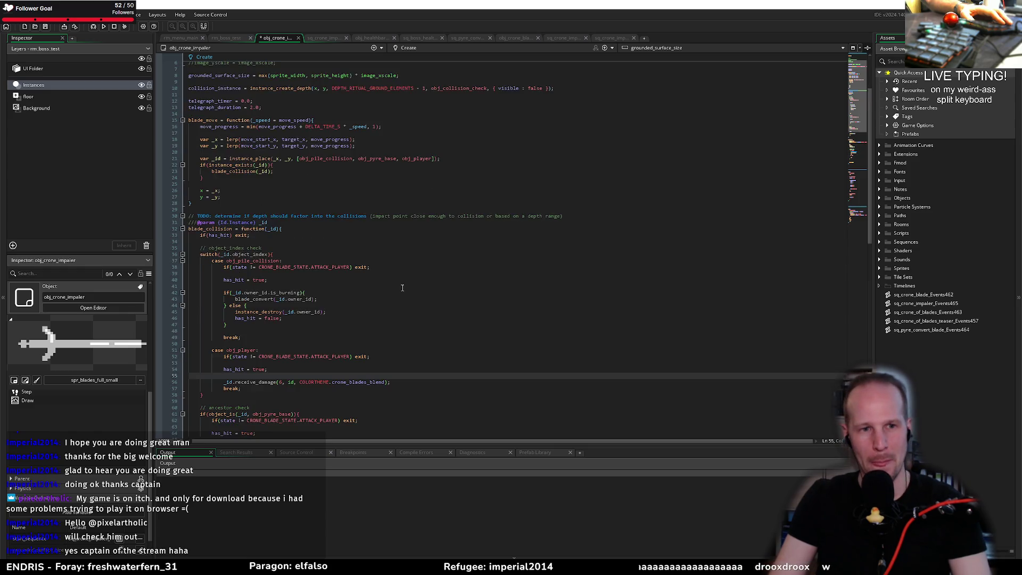
{"action": "left_click", "coordinate": [340, 216]}
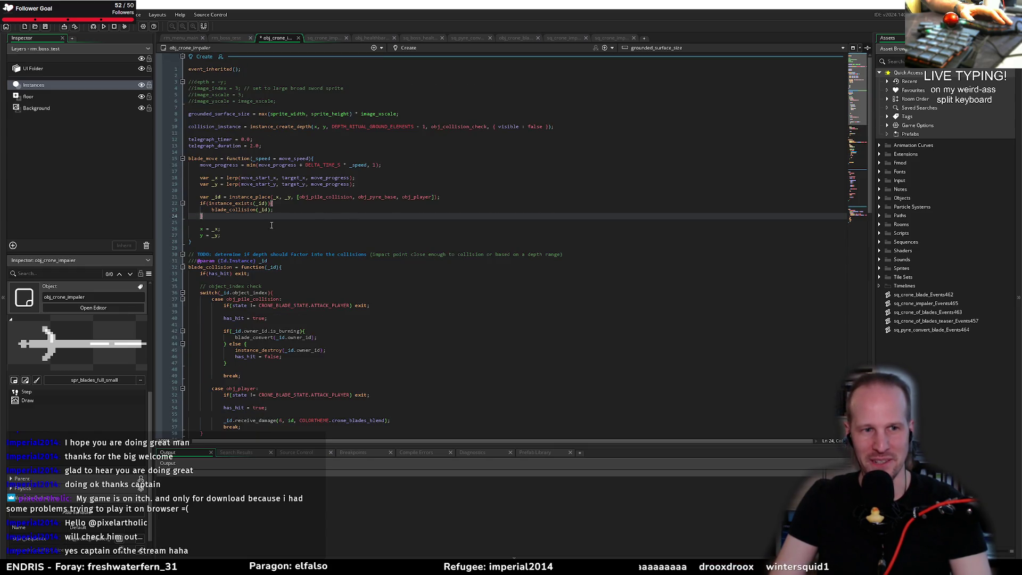
{"action": "type", "text": "}"}
{"action": "left_click", "coordinate": [272, 243]}
{"action": "left_click", "coordinate": [362, 254]}
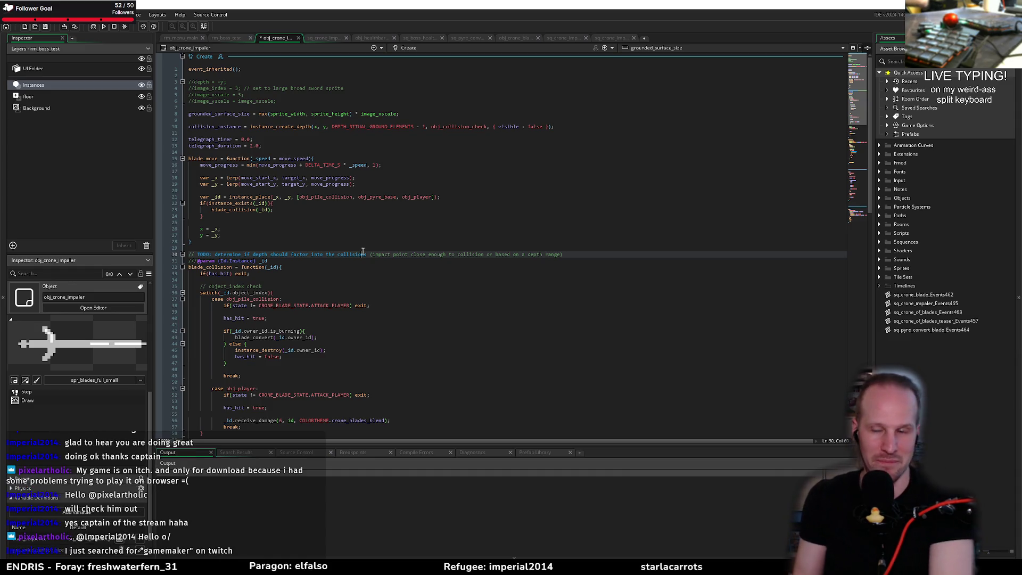
{"action": "left_click", "coordinate": [445, 171]}
{"action": "left_click", "coordinate": [399, 159]}
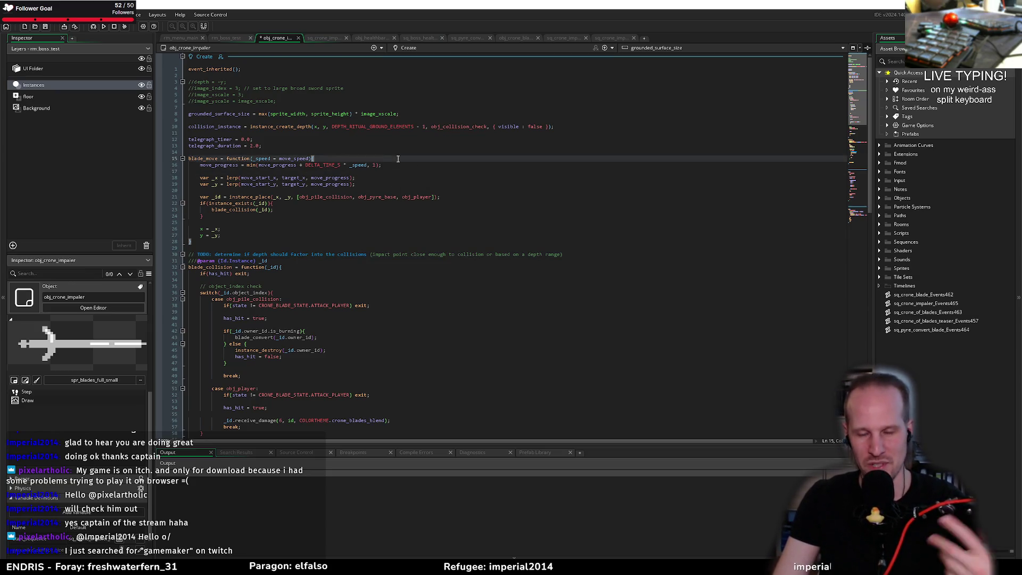
{"action": "left_click", "coordinate": [301, 226]}
{"action": "left_click", "coordinate": [301, 222]}
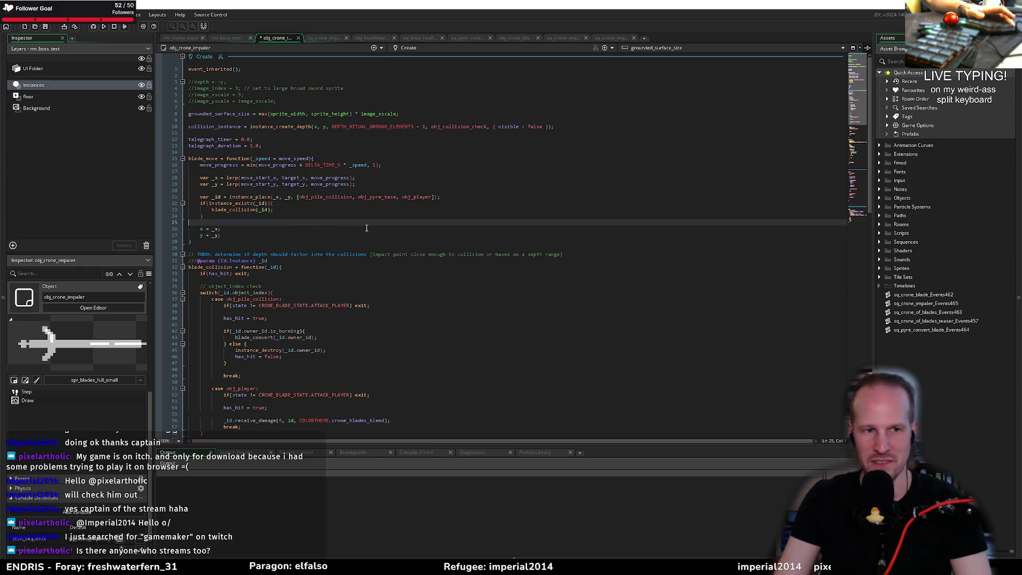
{"action": "left_click", "coordinate": [279, 153]}
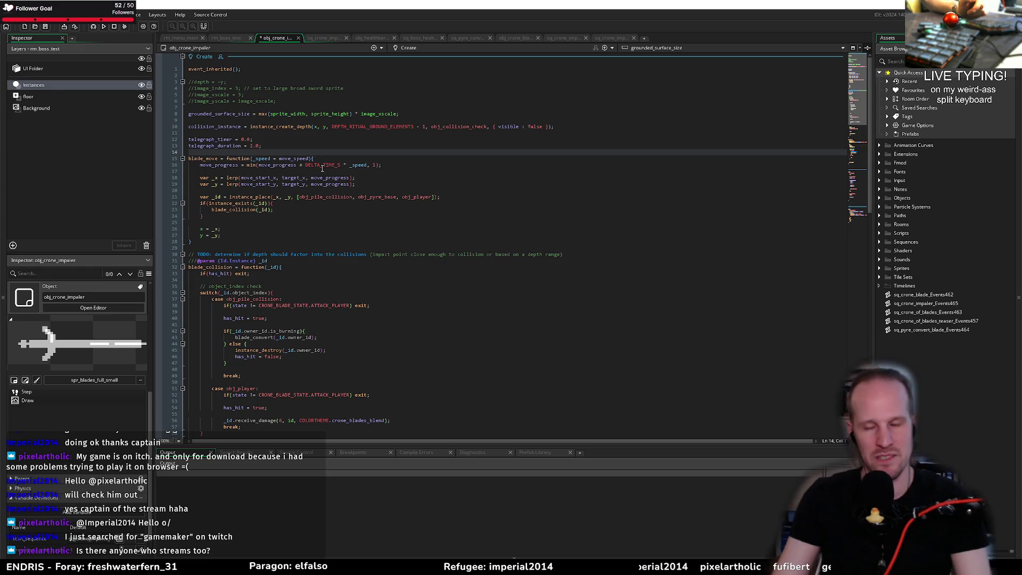
{"action": "left_click", "coordinate": [324, 145]}
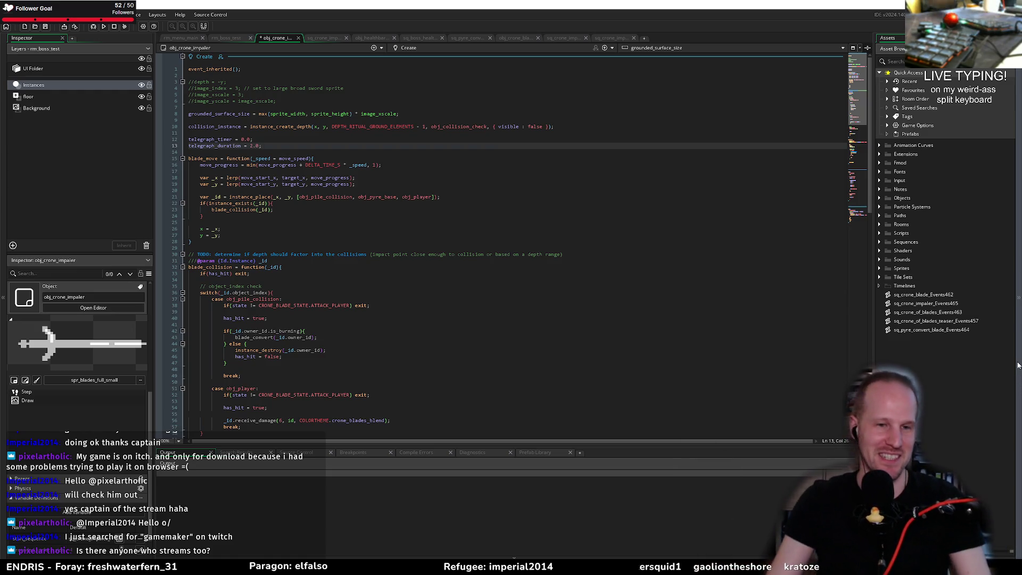
{"action": "left_click", "coordinate": [439, 140]}
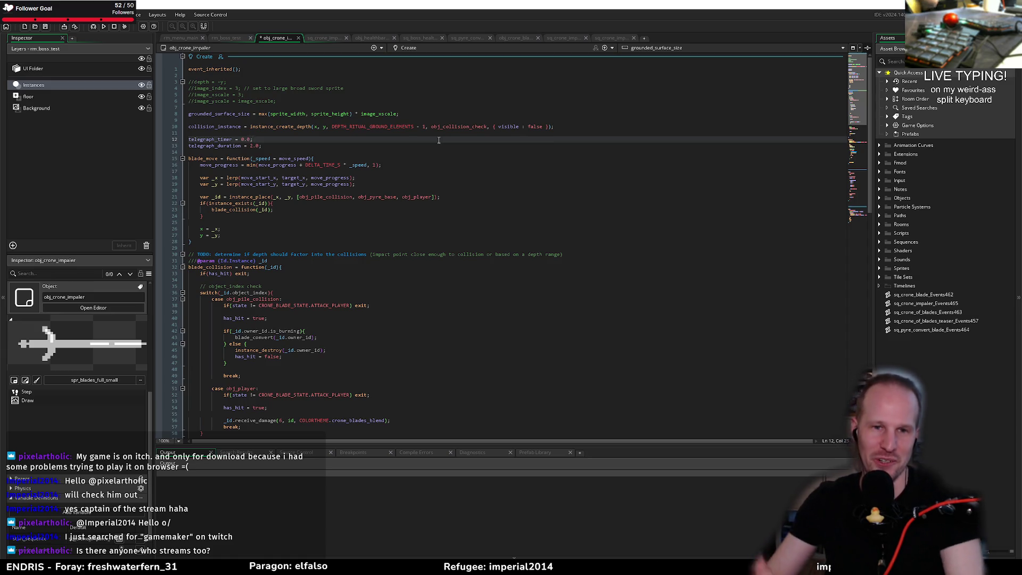
{"action": "left_click", "coordinate": [399, 184]}
{"action": "left_click", "coordinate": [429, 190]}
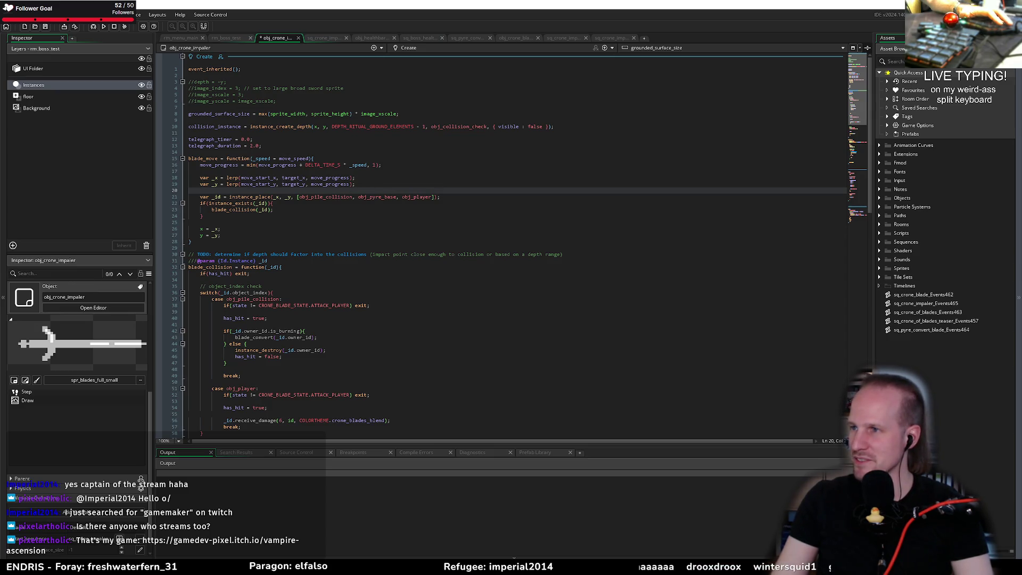
{"action": "key", "text": "alt+Tab"}
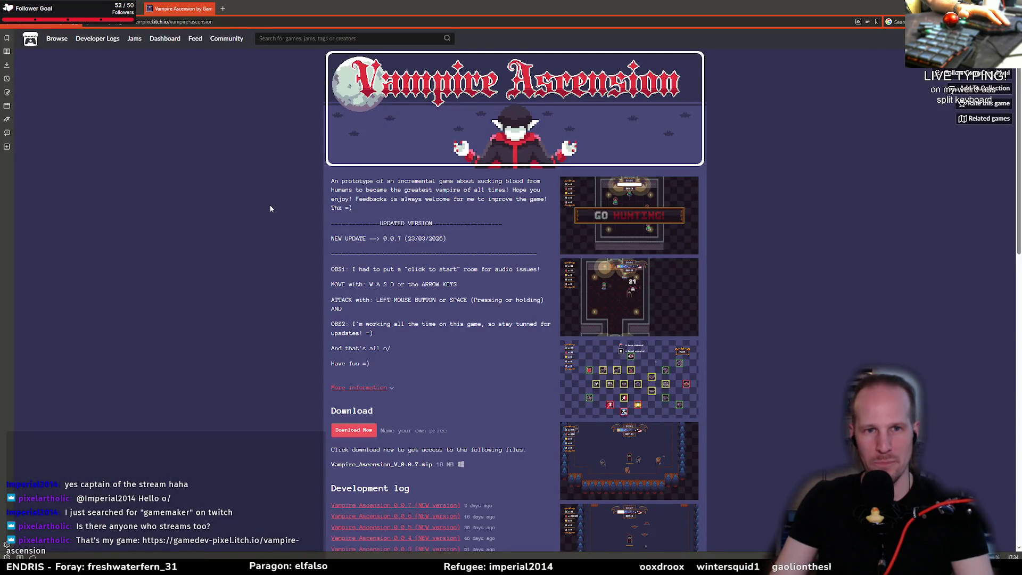
Read the Vampire Ascension description, highlighting the sentence inviting feedback
{"action": "scroll", "coordinate": [298, 210], "scroll_direction": "down", "scroll_amount": 4}
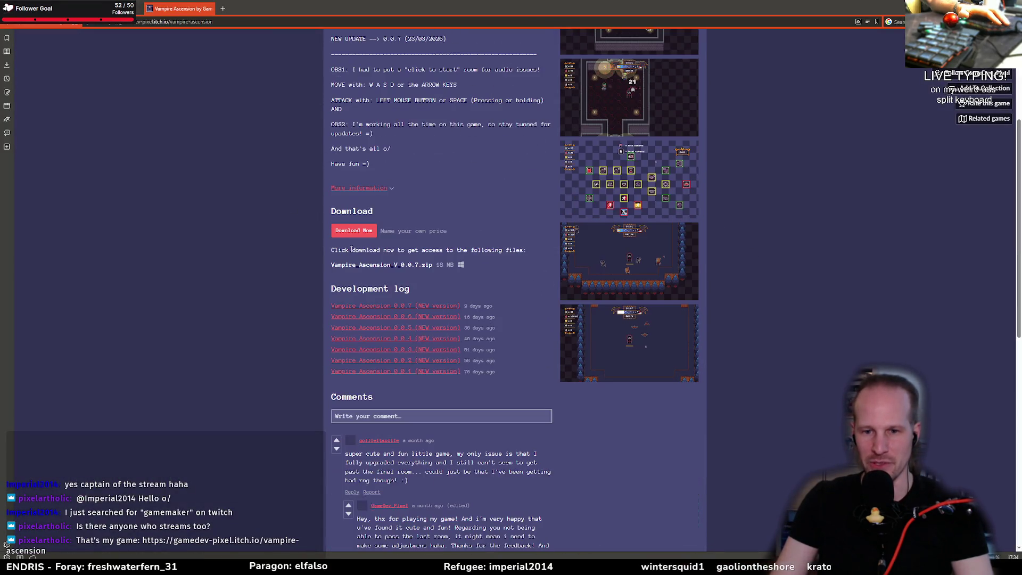
{"action": "scroll", "coordinate": [348, 245], "scroll_direction": "up", "scroll_amount": 4}
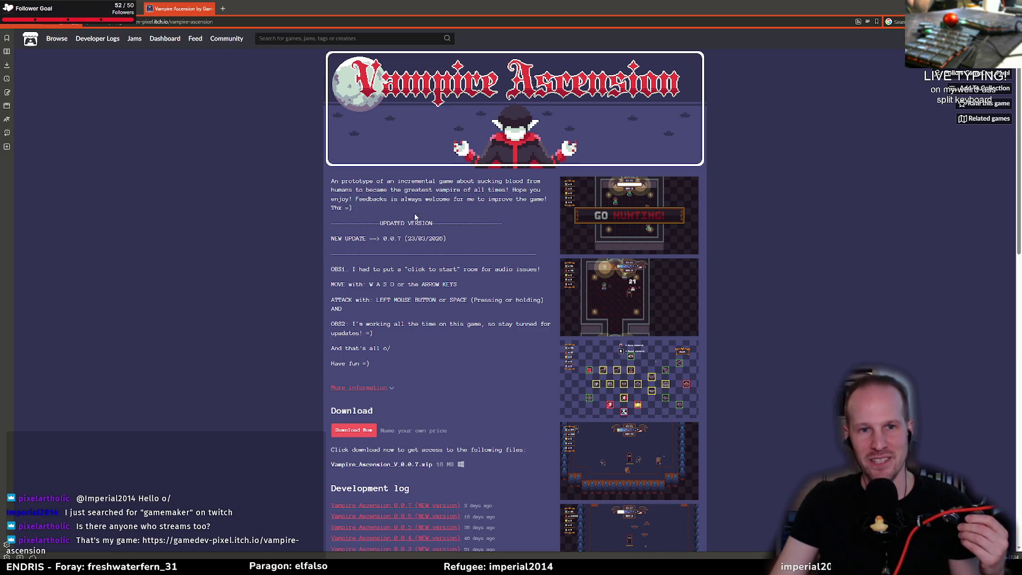
{"action": "mouse_move", "coordinate": [356, 199]}
{"action": "left_mouse_down"}
{"action": "mouse_move", "coordinate": [548, 200]}
{"action": "mouse_move", "coordinate": [464, 201]}
{"action": "left_mouse_up"}
{"action": "left_click", "coordinate": [546, 199]}
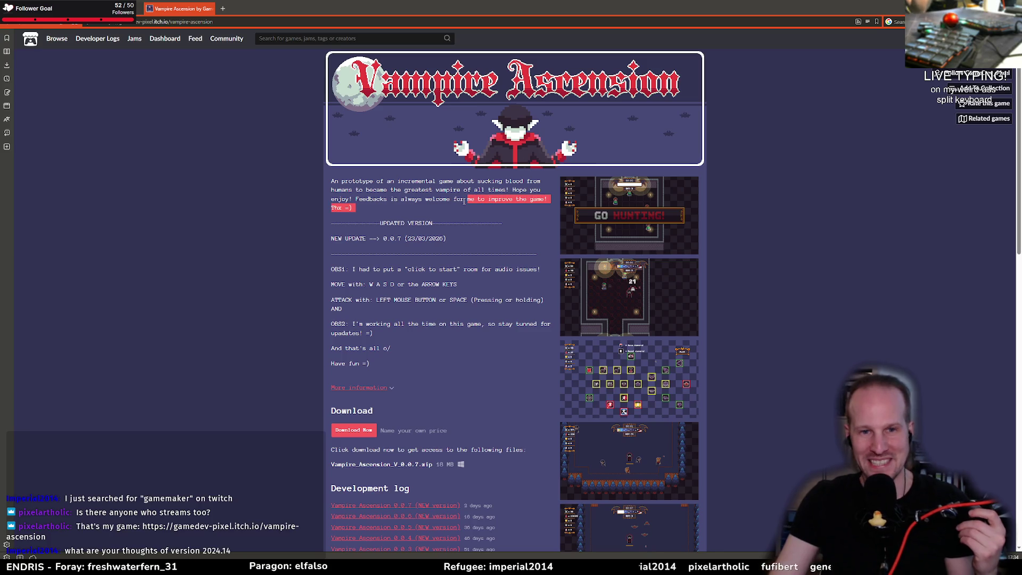
{"action": "left_click", "coordinate": [439, 209]}
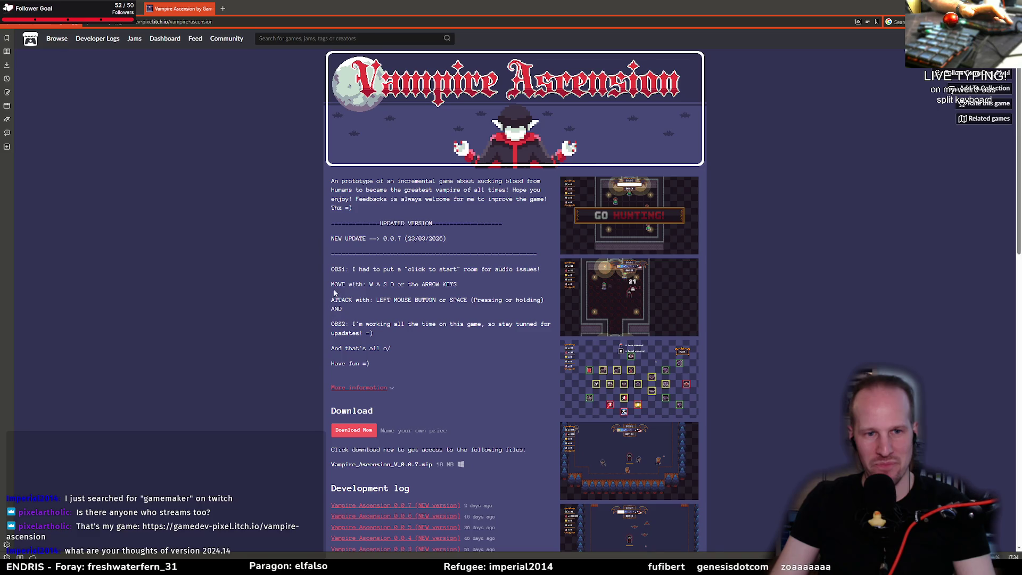
Highlight the word OBS1, scroll down the page, and switch back to GameMaker
{"action": "double_click", "coordinate": [337, 272]}
{"action": "left_click", "coordinate": [339, 272]}
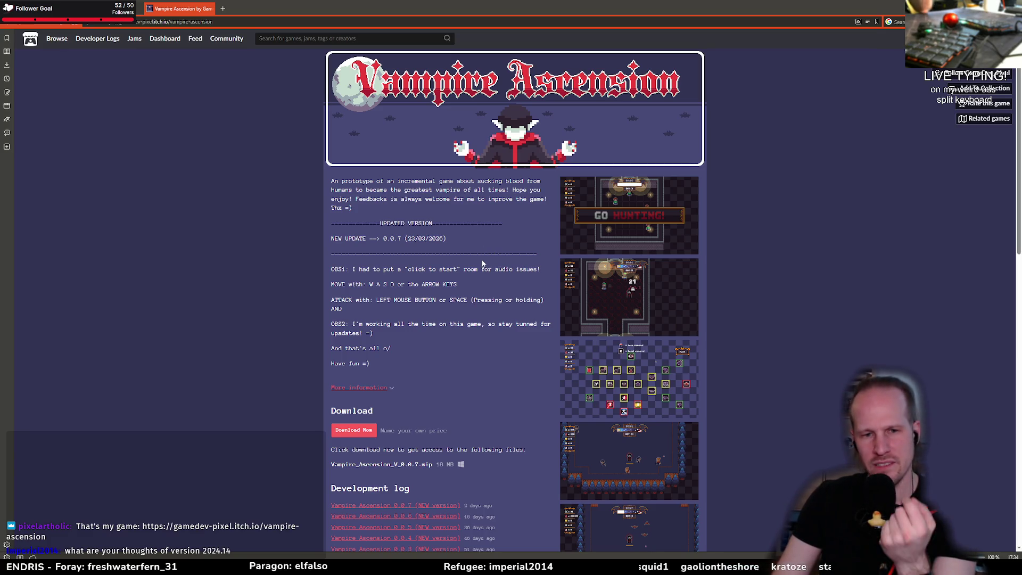
{"action": "scroll", "coordinate": [438, 267], "scroll_direction": "down", "scroll_amount": 3}
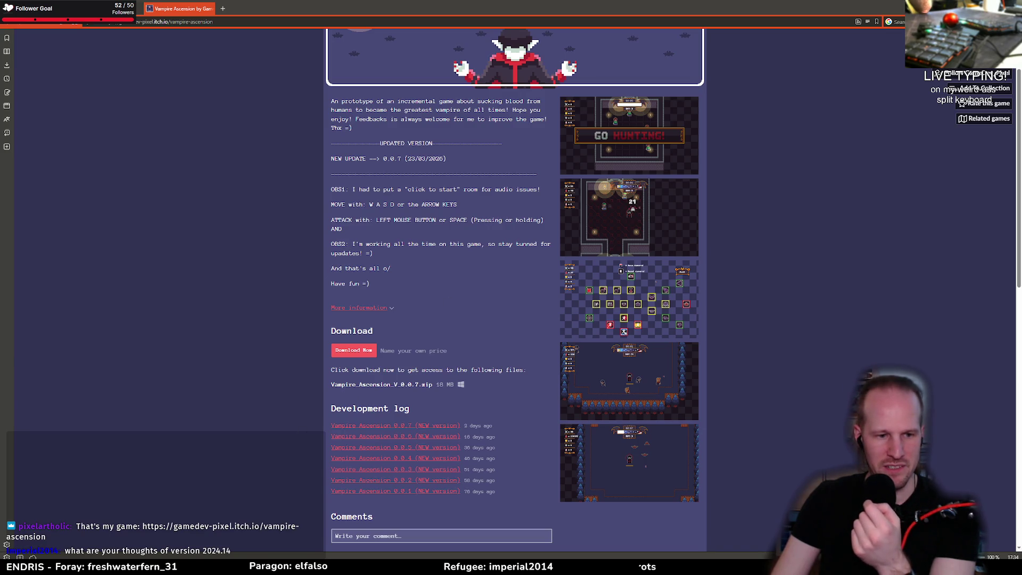
{"action": "key", "text": "alt+Tab"}
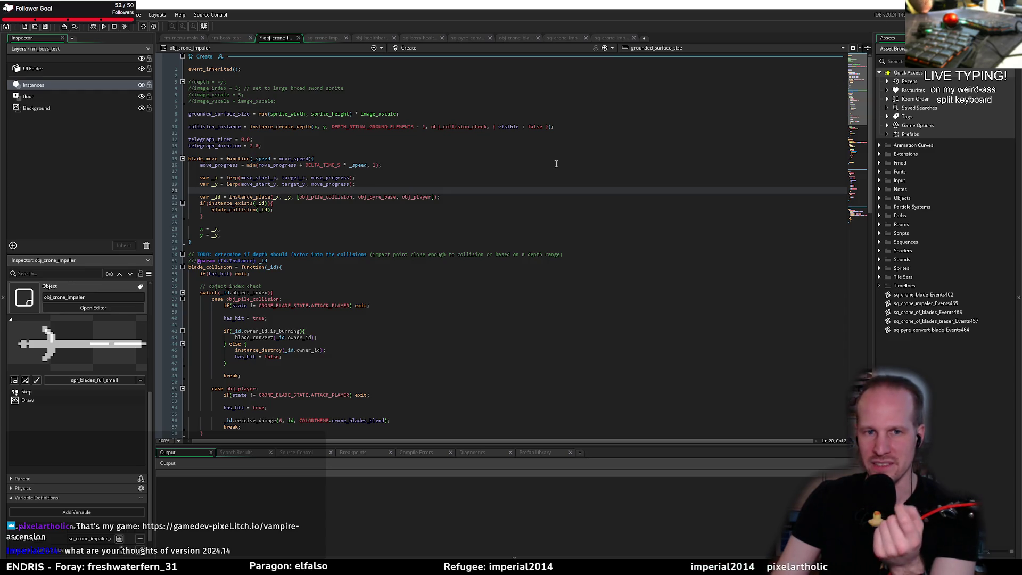
Put the caret on blank line 25 after line 24's brace, then return to the Vampire Ascension page
{"action": "left_click", "coordinate": [254, 225]}
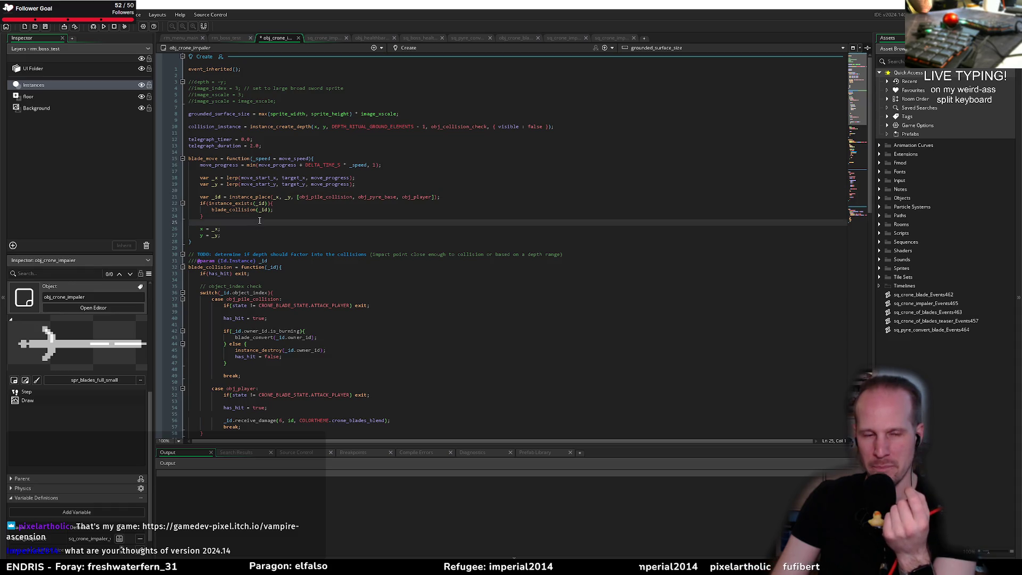
{"action": "left_click", "coordinate": [268, 215]}
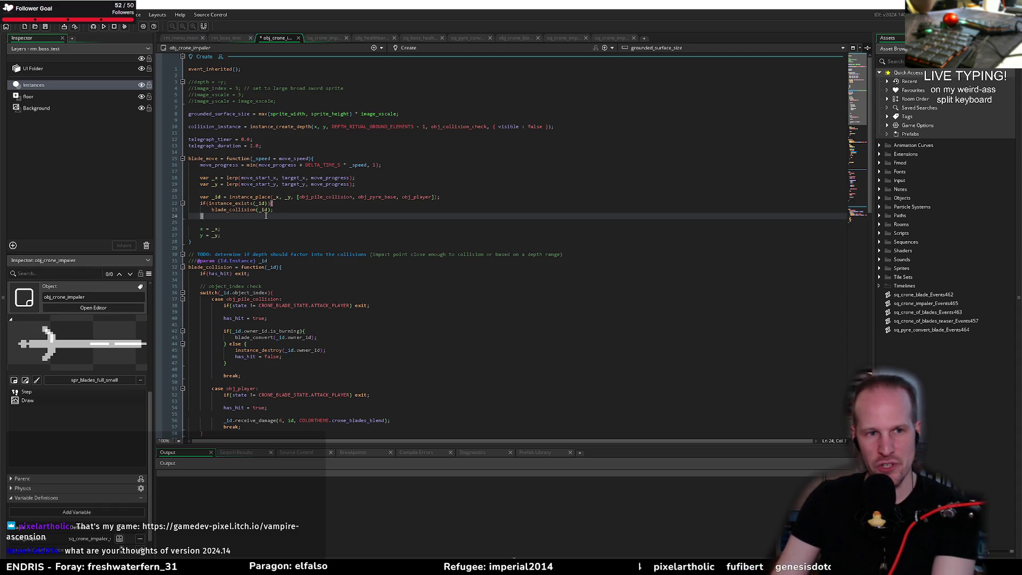
{"action": "key", "text": "Down"}
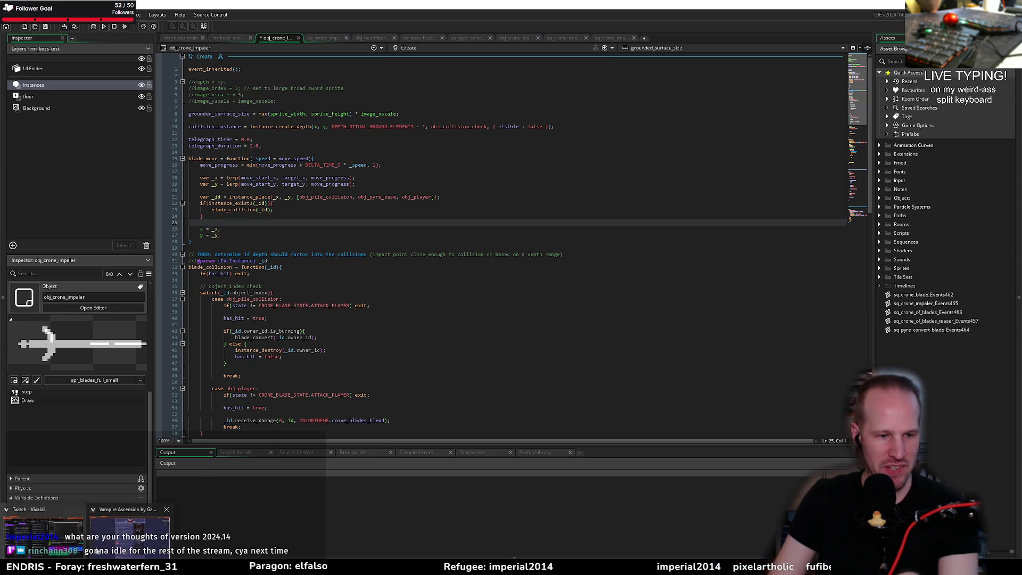
{"action": "key", "text": "alt+Tab"}
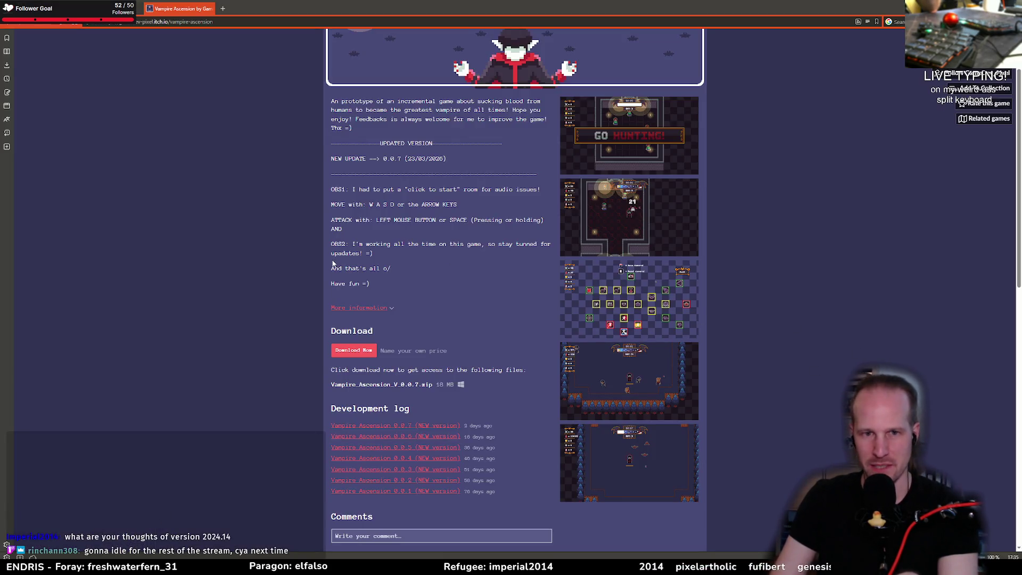
{"action": "left_click", "coordinate": [629, 136]}
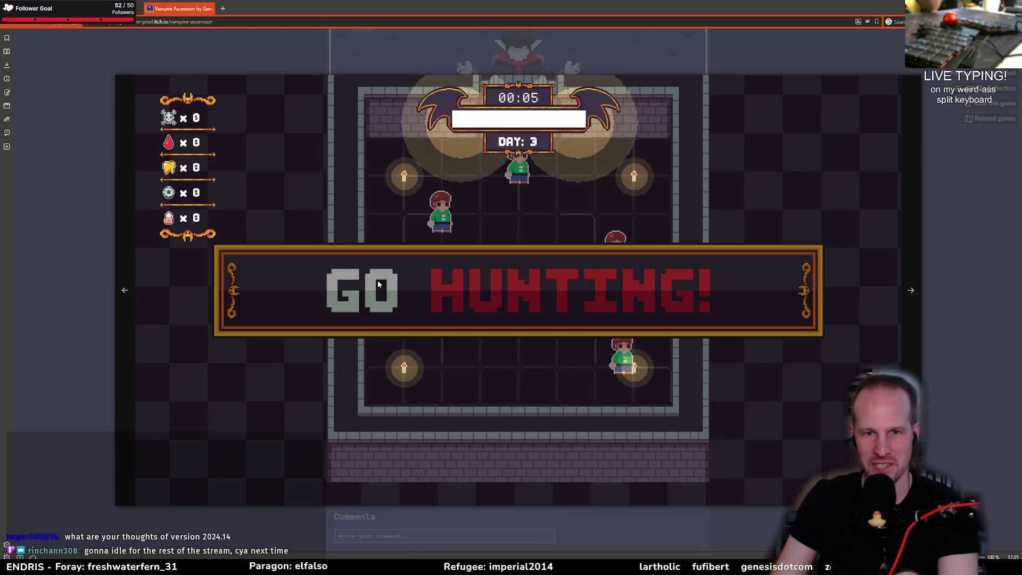
{"action": "left_click", "coordinate": [343, 271]}
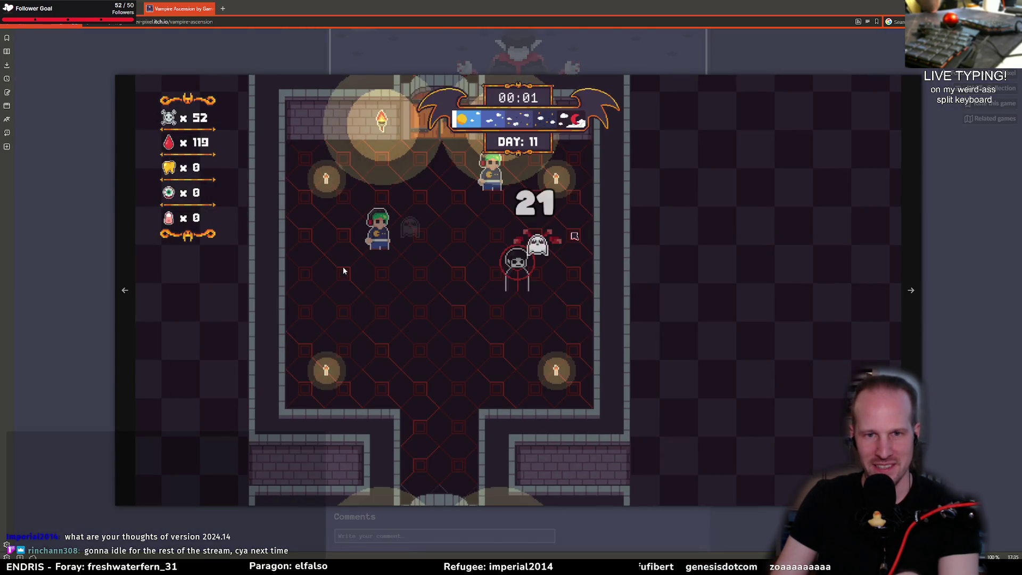
{"action": "left_click", "coordinate": [430, 257]}
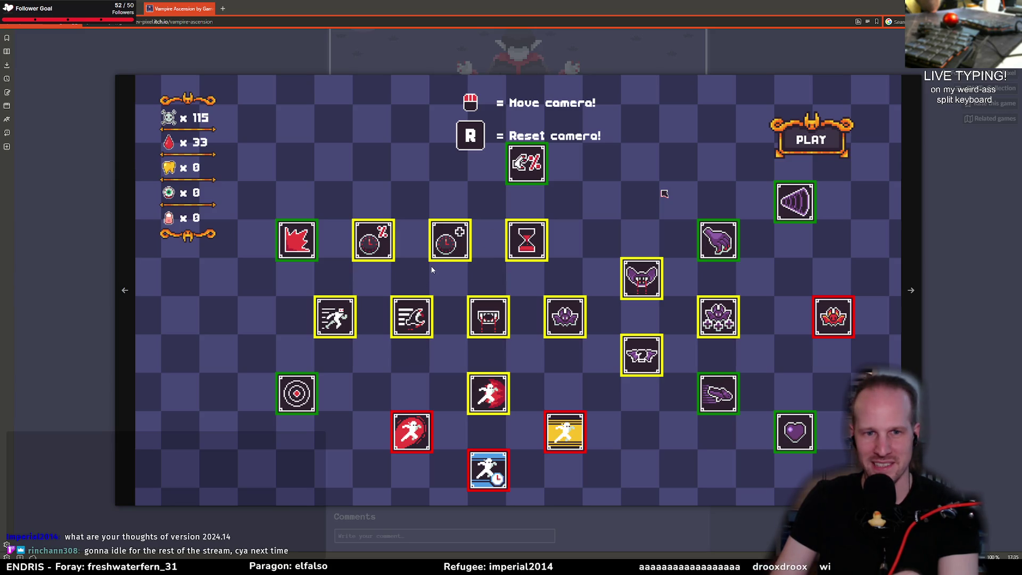
{"action": "left_click", "coordinate": [582, 229]}
{"action": "key", "text": "Left"}
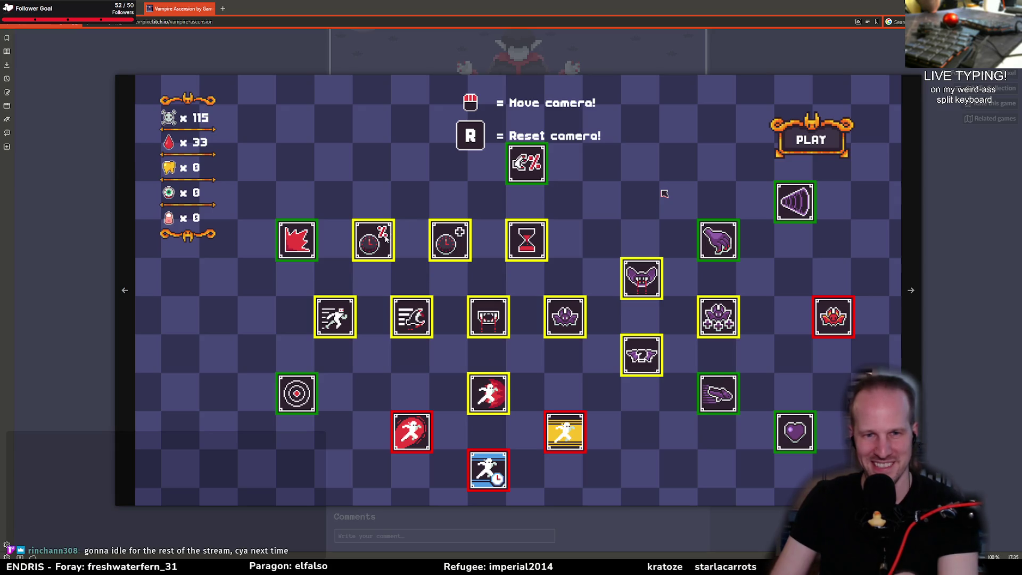
{"action": "key", "text": "Right"}
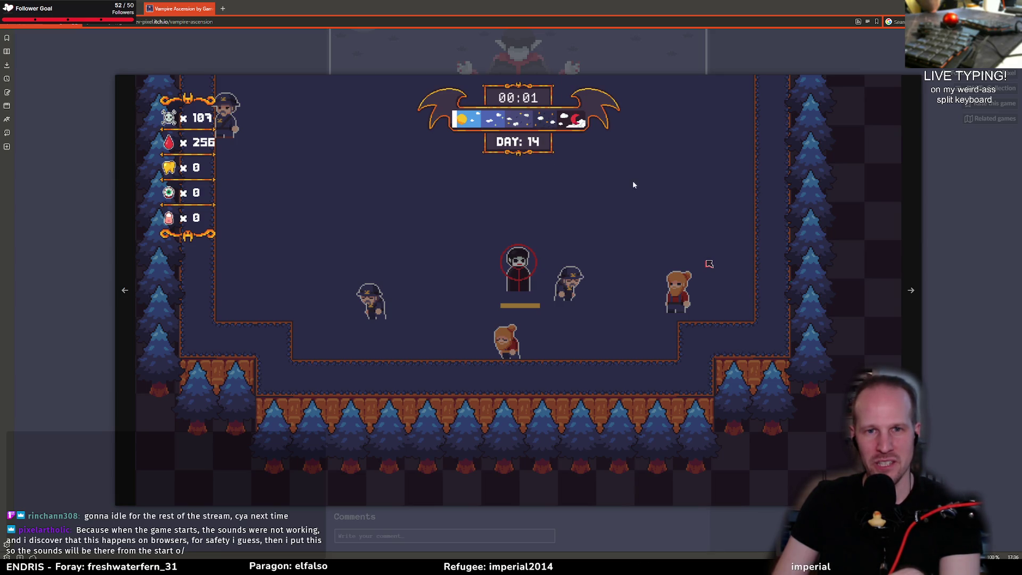
{"action": "left_click", "coordinate": [948, 263]}
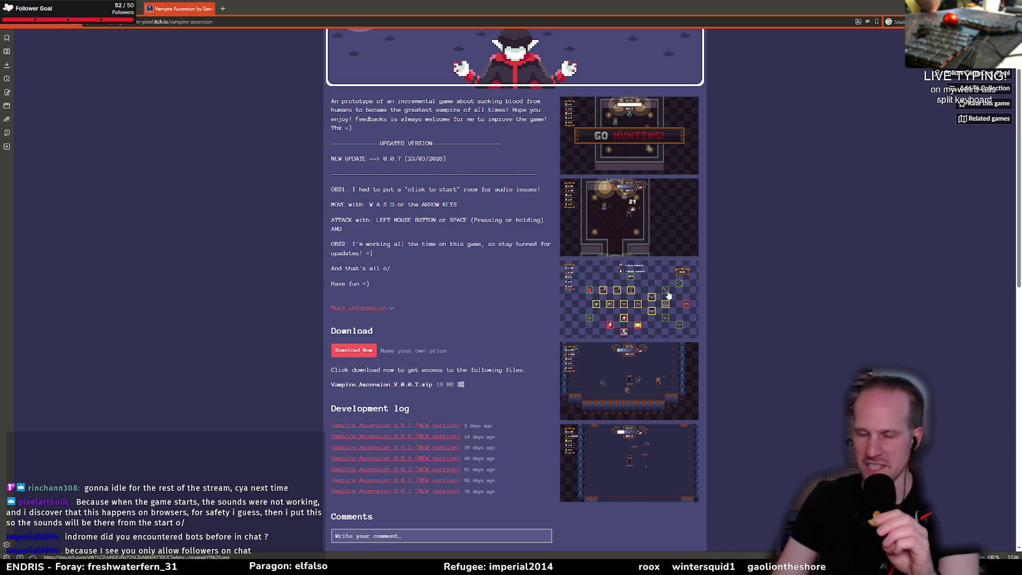
Scroll to the top, highlight the controls lines, and open the itch.io account menu
{"action": "scroll", "coordinate": [467, 258], "scroll_direction": "up", "scroll_amount": 2}
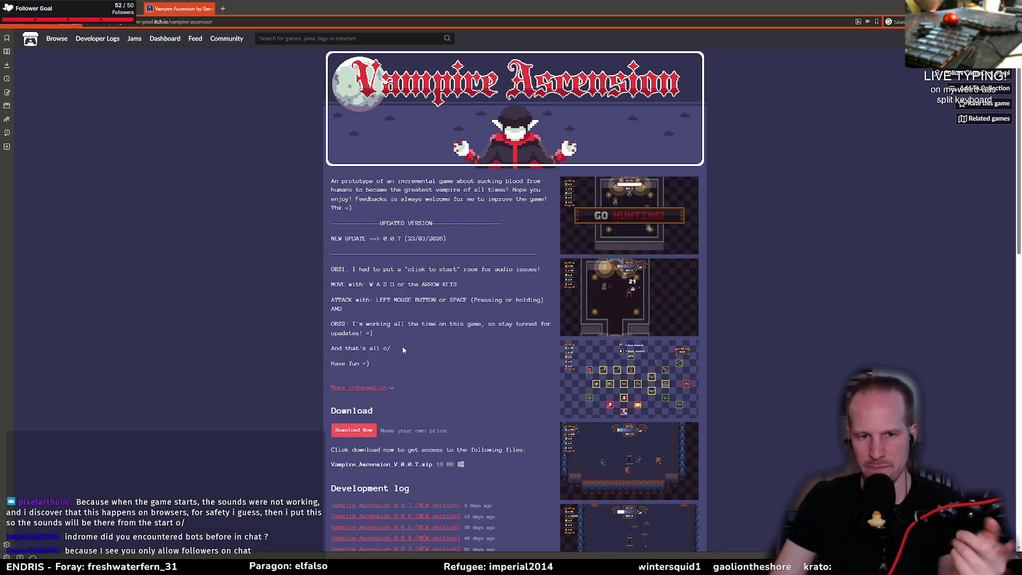
{"action": "left_click_drag", "start_coordinate": [392, 348], "coordinate": [355, 284]}
{"action": "left_click", "coordinate": [371, 284]}
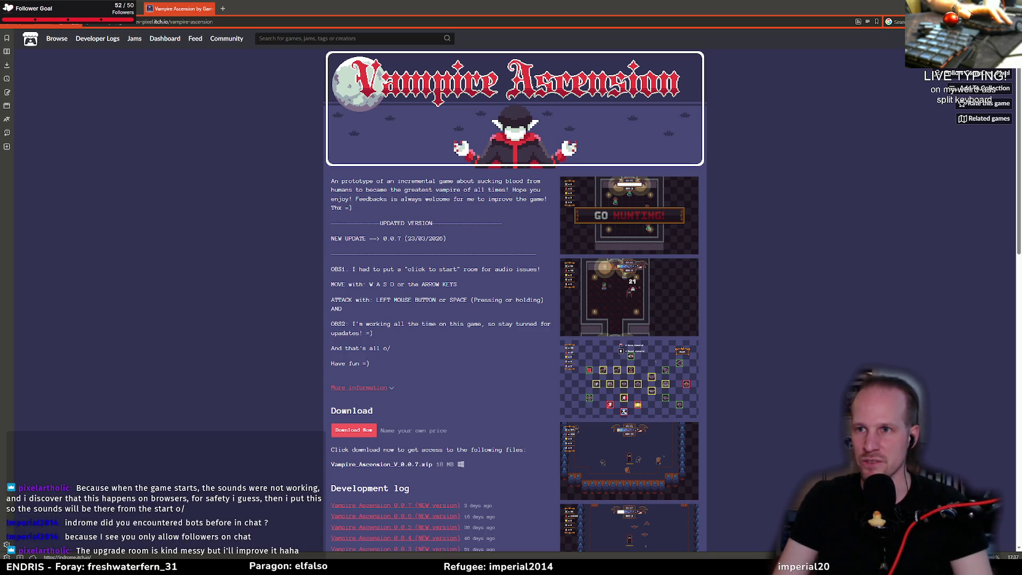
{"action": "left_click", "coordinate": [975, 38]}
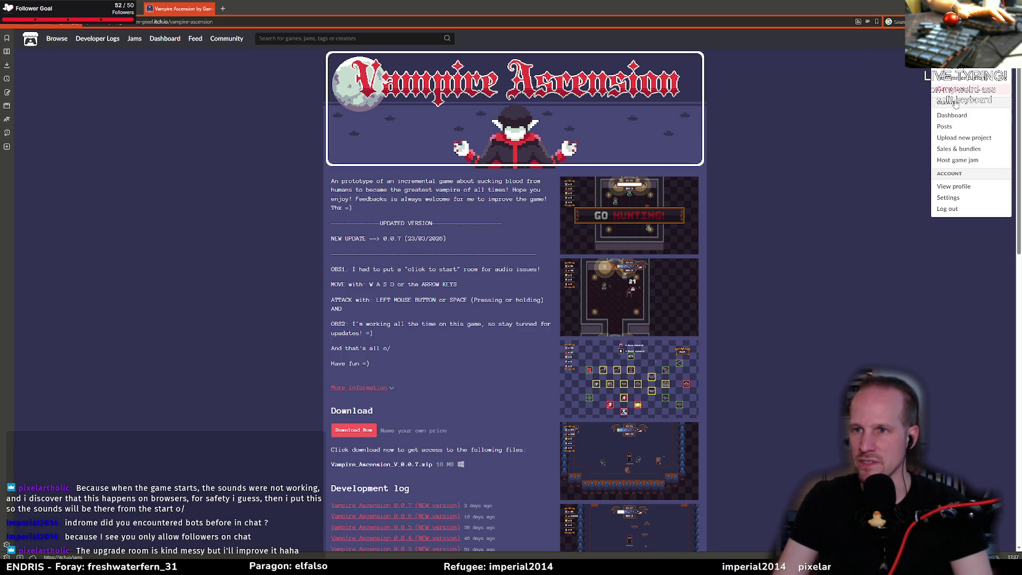
Open My collections in a new tab, then go to the developer's profile page
{"action": "left_click", "coordinate": [953, 80]}
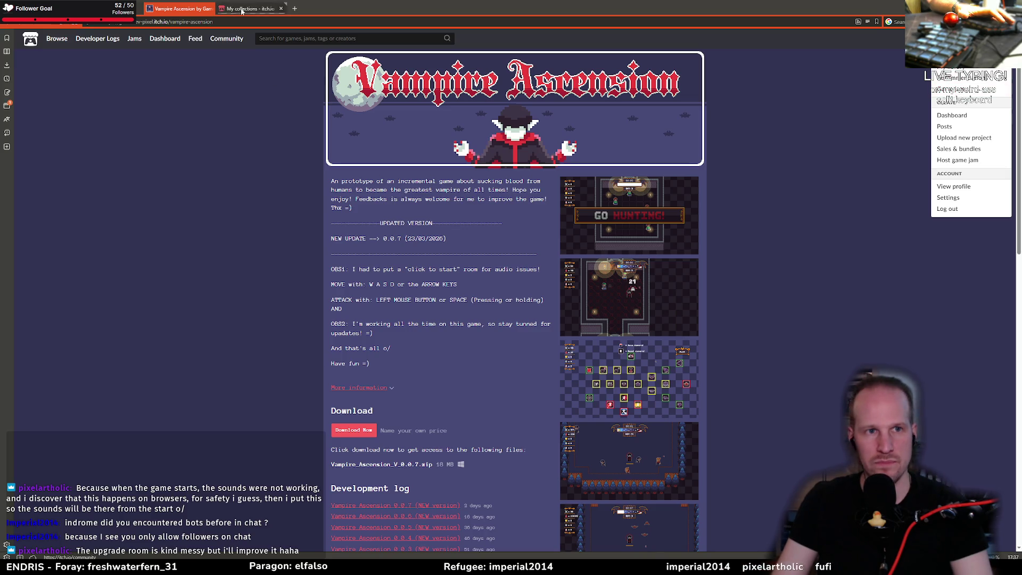
{"action": "scroll", "coordinate": [161, 272], "scroll_direction": "down", "scroll_amount": 10}
{"action": "scroll", "coordinate": [161, 271], "scroll_direction": "up", "scroll_amount": 6}
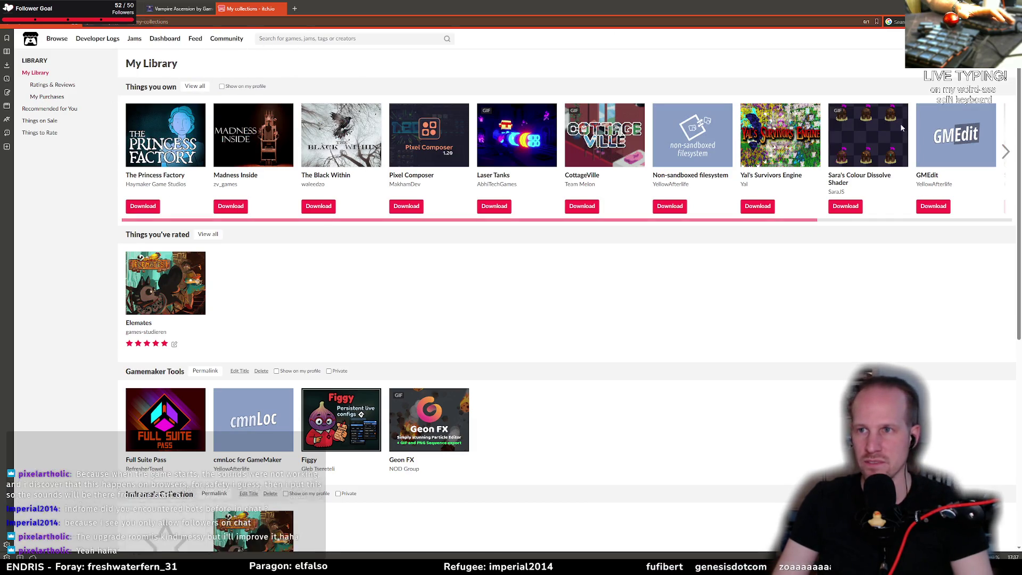
{"action": "left_click", "coordinate": [159, 493]}
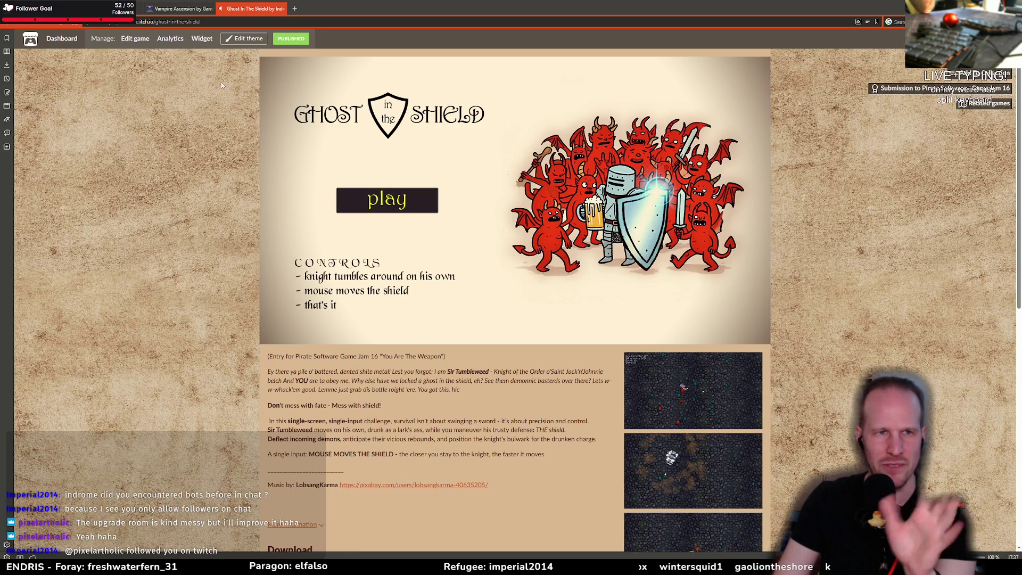
Close the Ghost In The Shield tab and dismiss the account menu
{"action": "left_click", "coordinate": [283, 8]}
{"action": "left_click", "coordinate": [539, 282]}
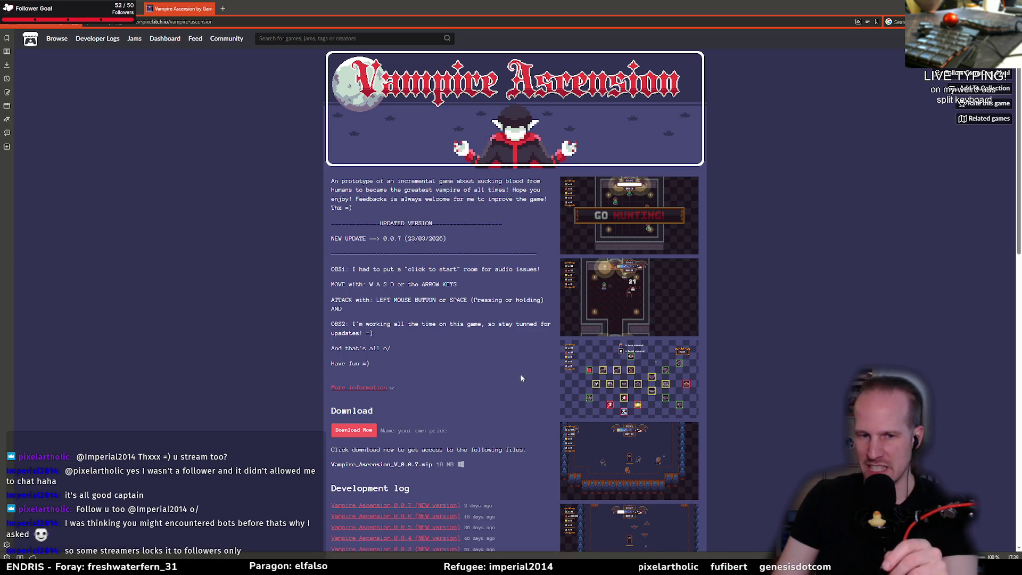
Start downloading Vampire Ascension without paying and pick Vampire_Ascension_V_0.0.7.zip
{"action": "scroll", "coordinate": [446, 345], "scroll_direction": "down", "scroll_amount": 2}
{"action": "left_click", "coordinate": [350, 311]}
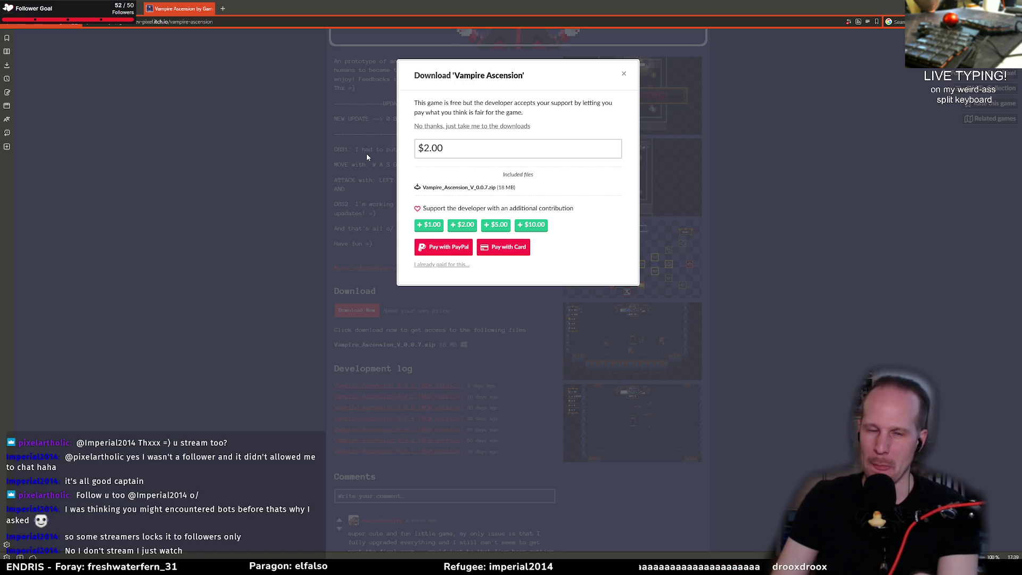
{"action": "left_click", "coordinate": [461, 126]}
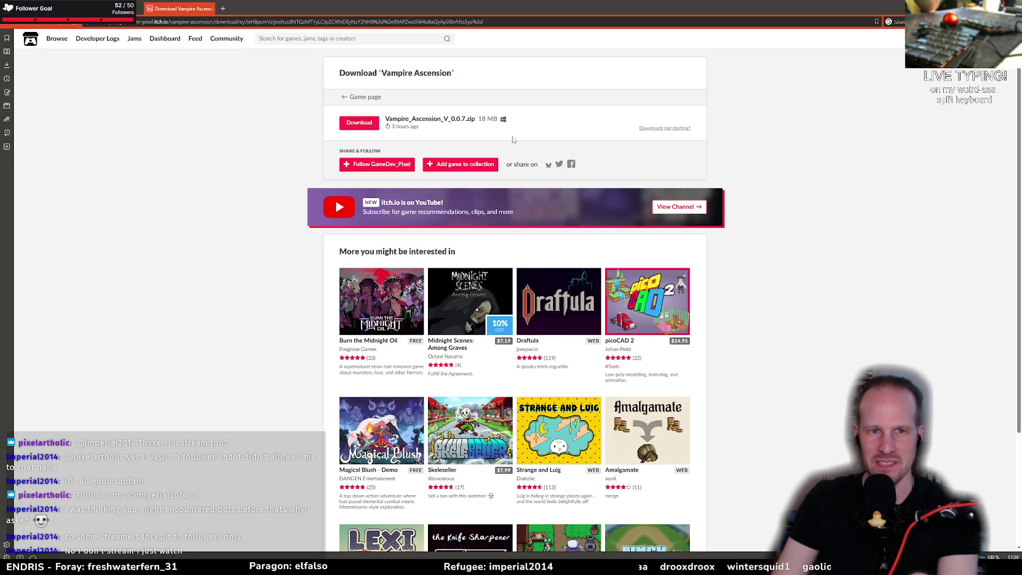
{"action": "left_click", "coordinate": [359, 123]}
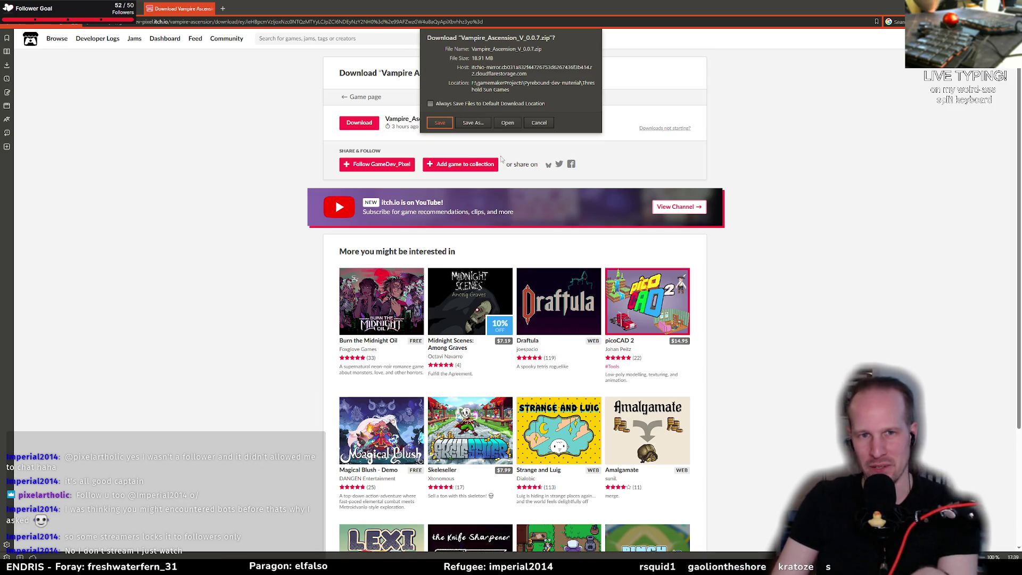
After a cancelled save to Festplatte (F:), save the zip and shrink the browser window
{"action": "left_click", "coordinate": [477, 125]}
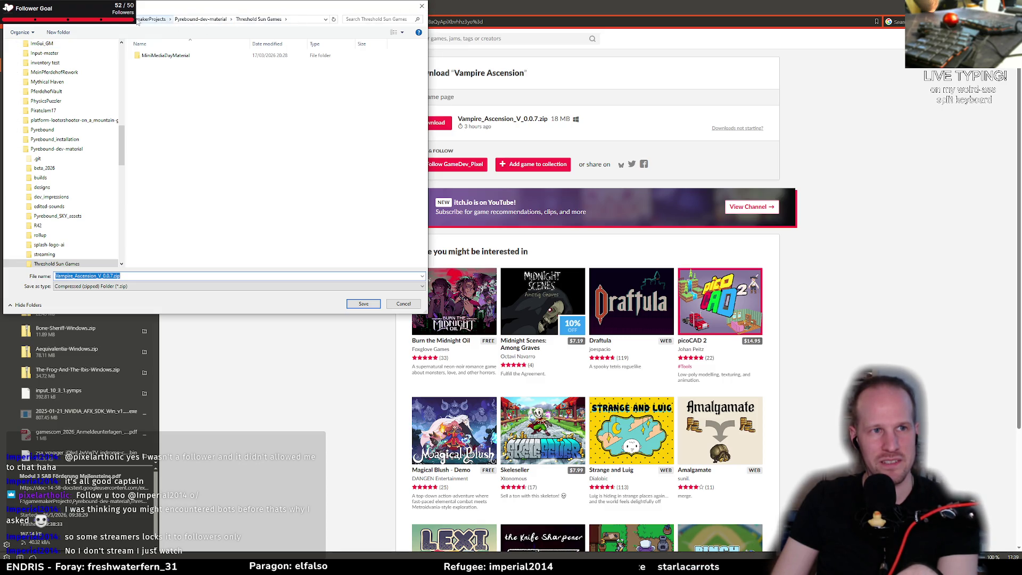
{"action": "left_click", "coordinate": [107, 21]}
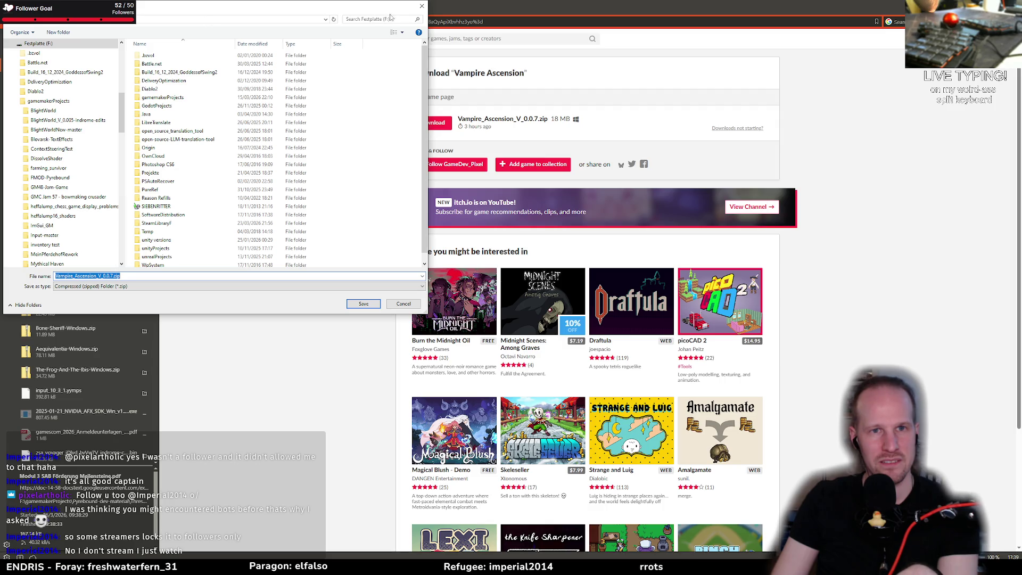
{"action": "left_click", "coordinate": [422, 5]}
{"action": "left_click", "coordinate": [437, 128]}
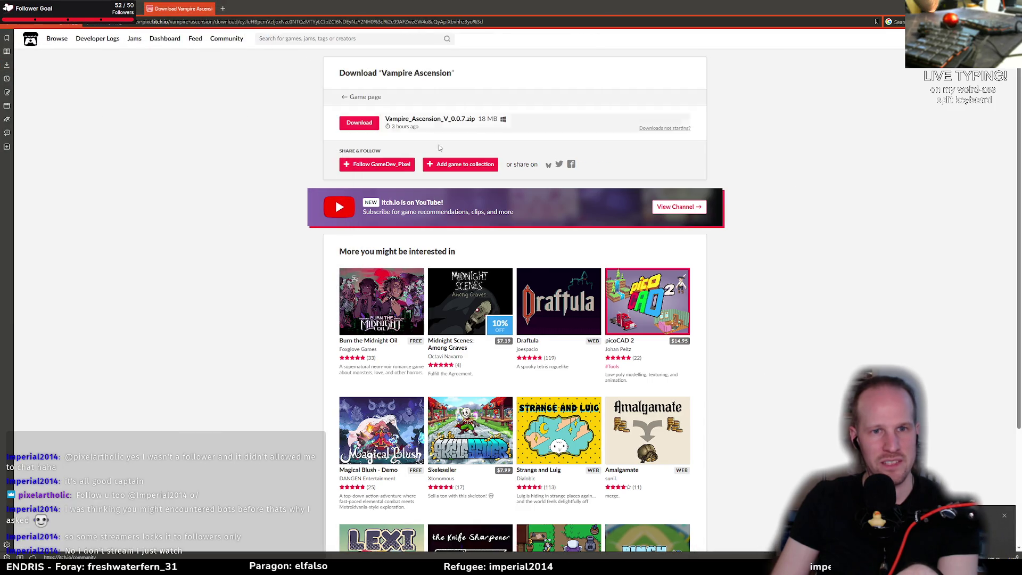
{"action": "left_click", "coordinate": [373, 123]}
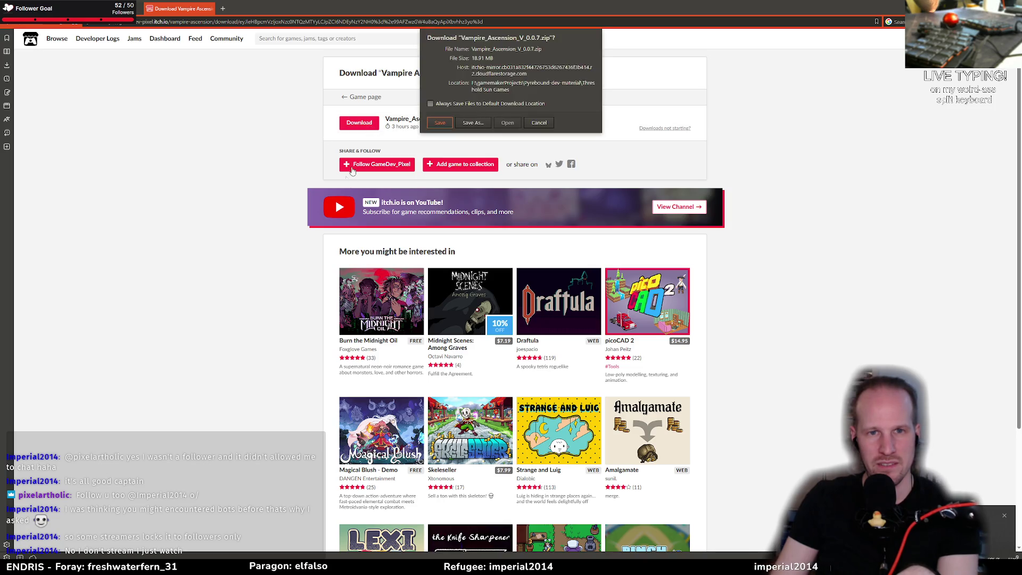
{"action": "left_click", "coordinate": [439, 123]}
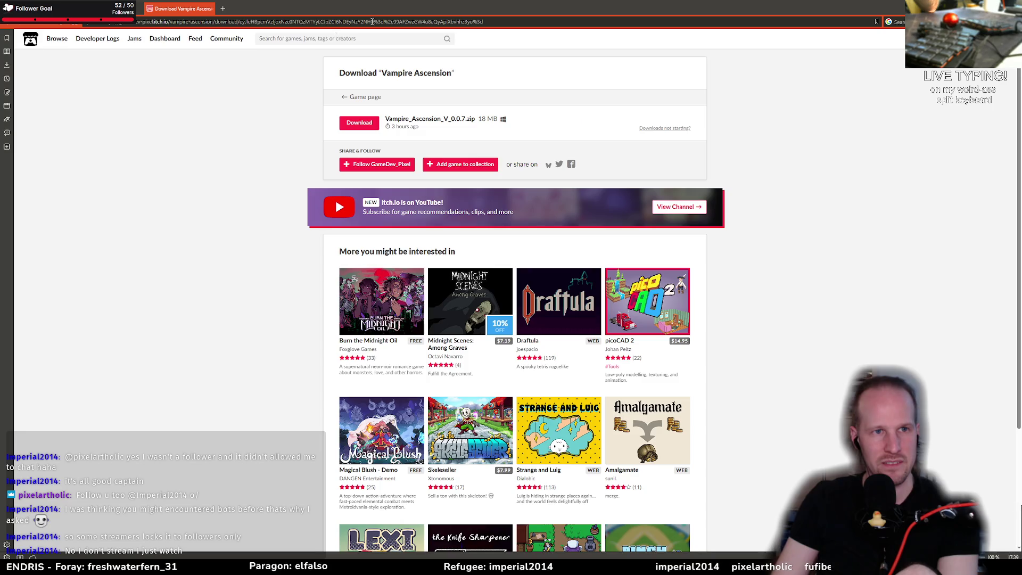
{"action": "left_click_drag", "start_coordinate": [453, 8], "coordinate": [454, 112]}
Close the browser's Downloads list and return to GameMaker's obj_crone_impaler code editor
{"action": "key", "text": "alt+Tab"}
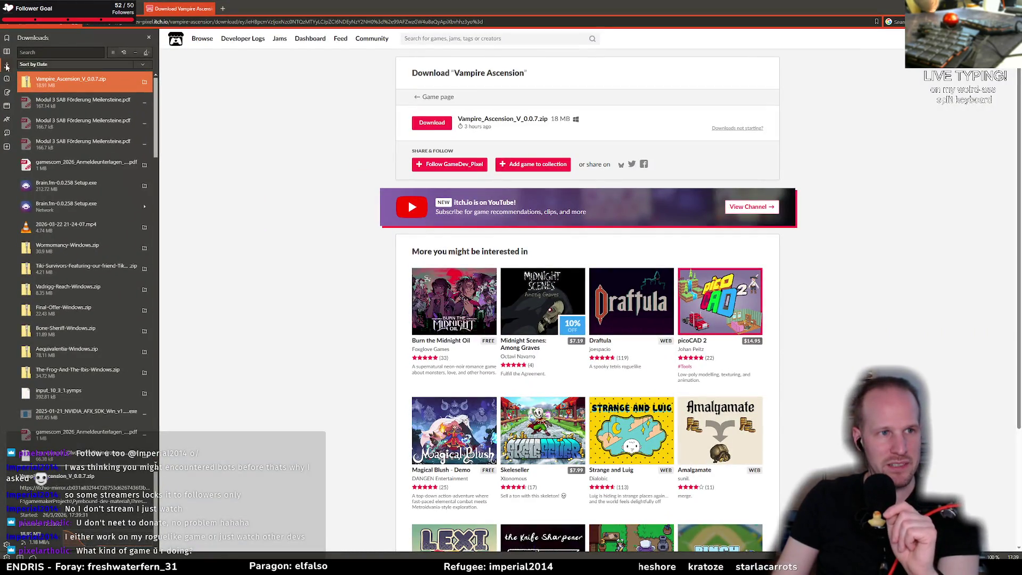
{"action": "left_click", "coordinate": [6, 66]}
{"action": "left_click", "coordinate": [134, 38]}
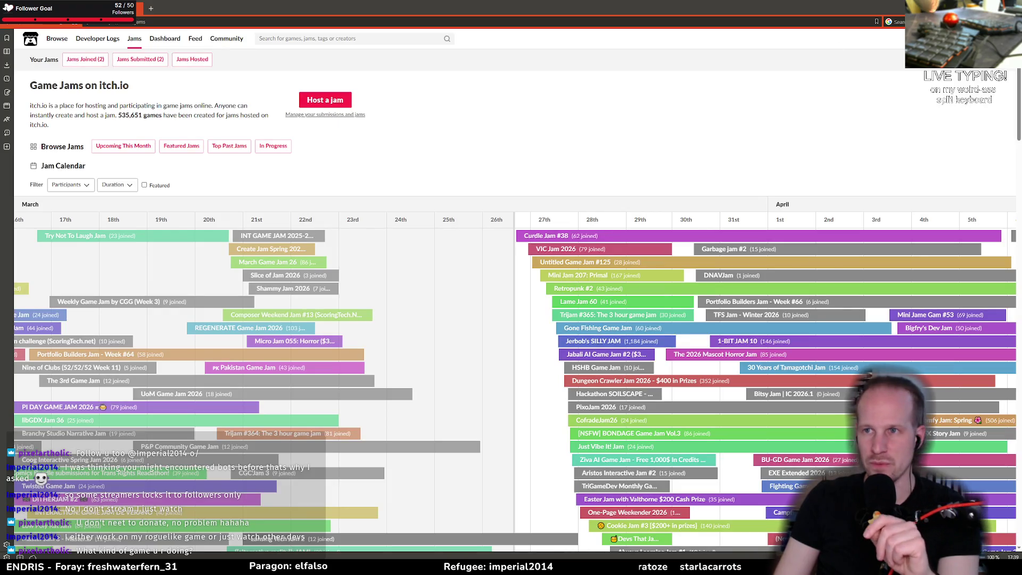
{"action": "key", "text": "alt+Tab"}
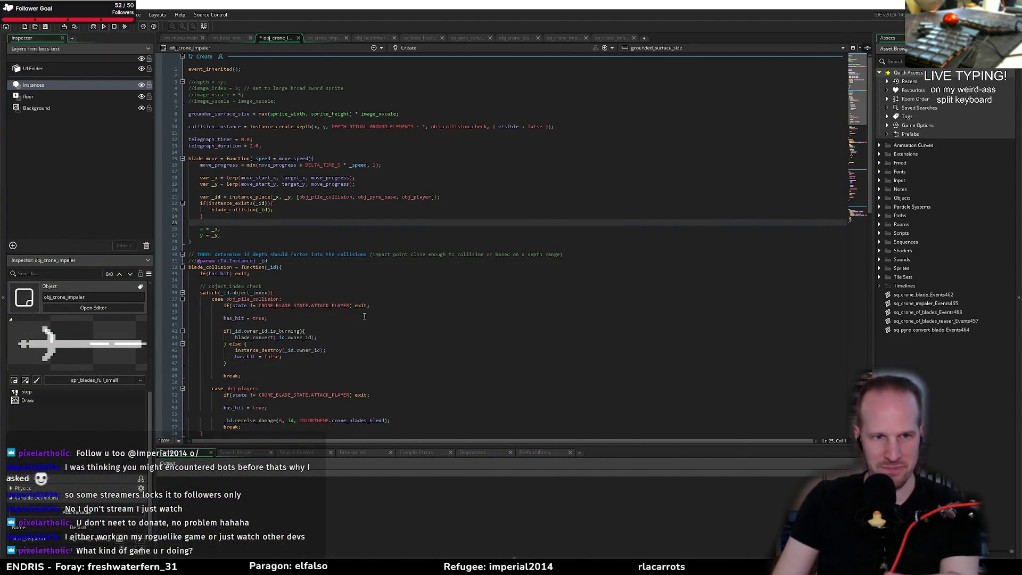
{"action": "left_click", "coordinate": [293, 203]}
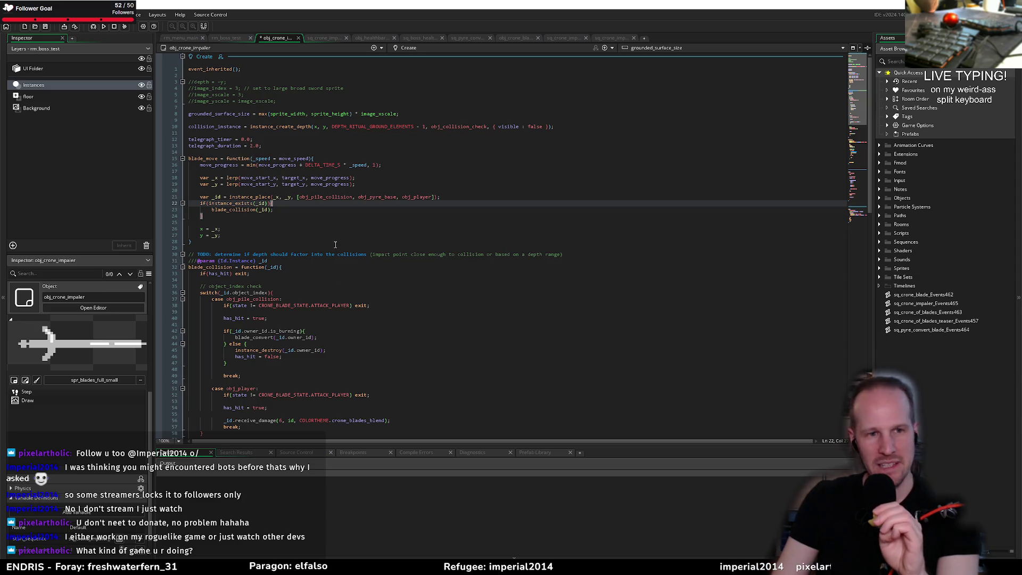
{"action": "left_click", "coordinate": [190, 241]}
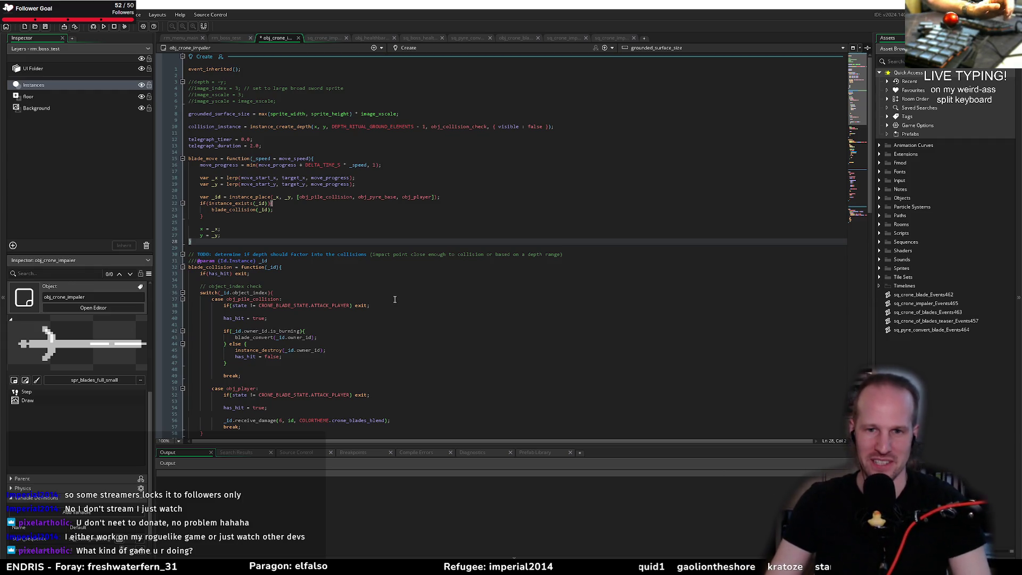
{"action": "left_click", "coordinate": [382, 279]}
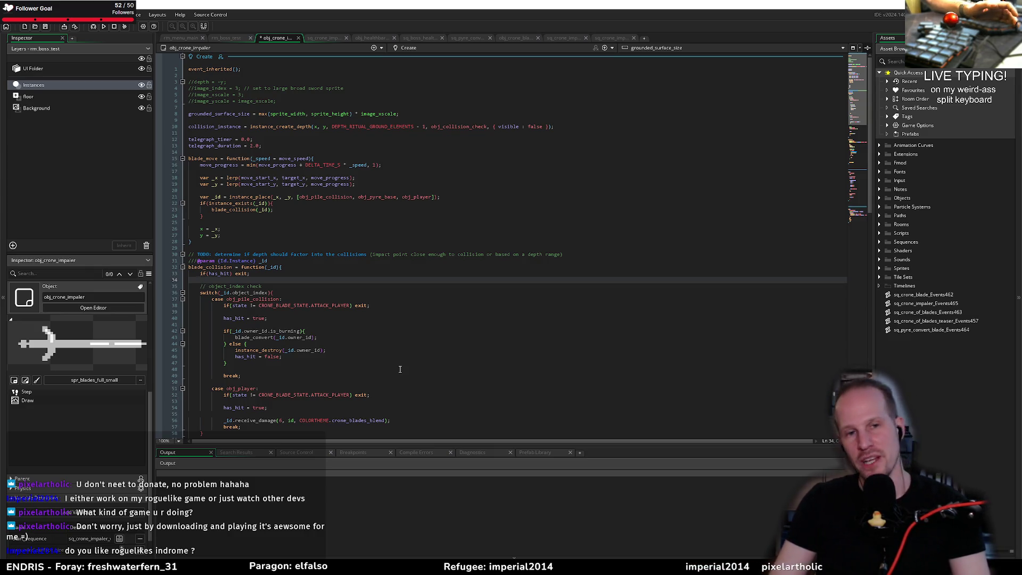
{"action": "left_click", "coordinate": [299, 243]}
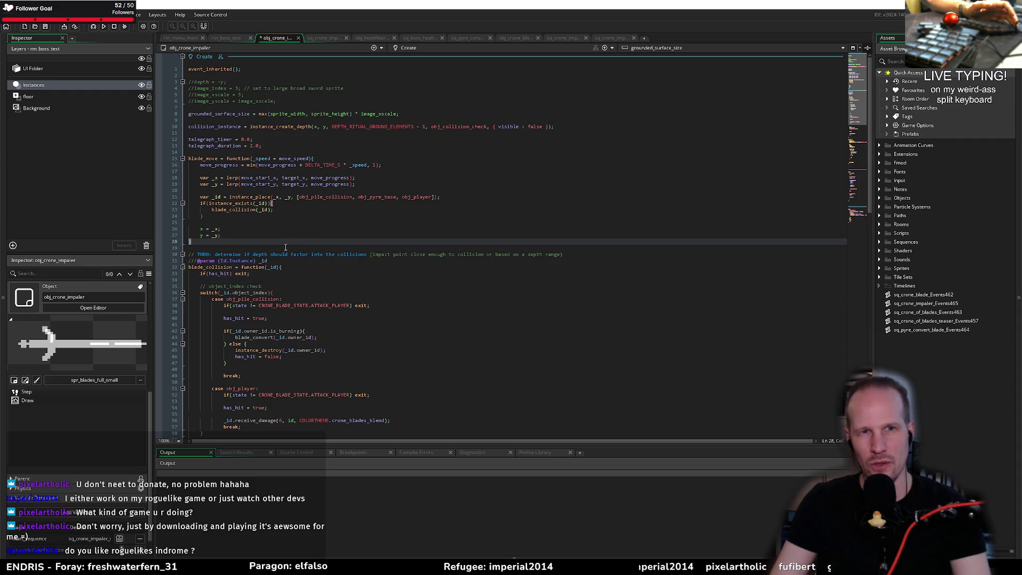
{"action": "left_click", "coordinate": [351, 223]}
{"action": "left_click", "coordinate": [352, 218]}
{"action": "left_click", "coordinate": [365, 171]}
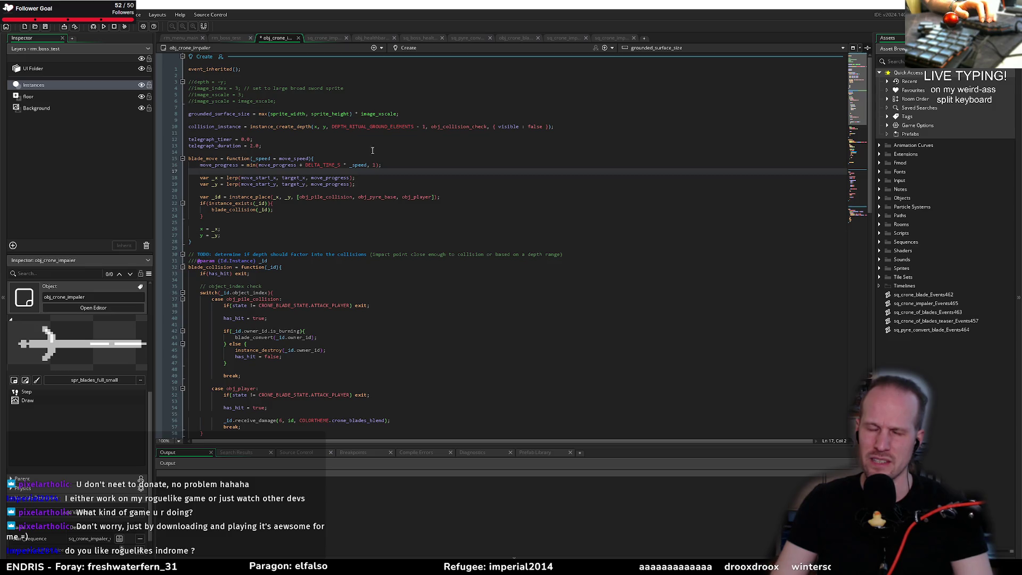
{"action": "left_click", "coordinate": [348, 157]}
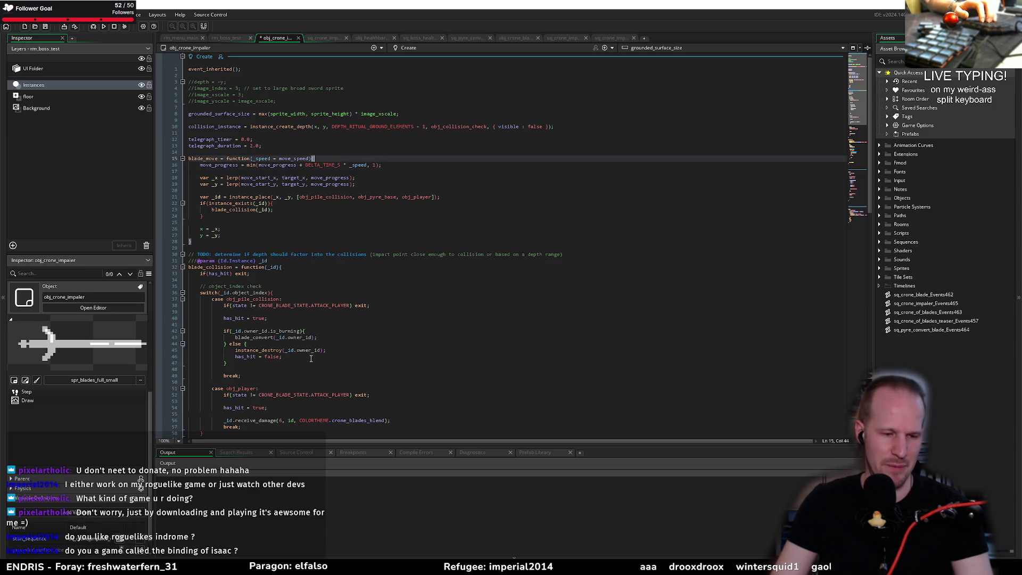
{"action": "left_click", "coordinate": [308, 293]}
{"action": "left_click", "coordinate": [306, 280]}
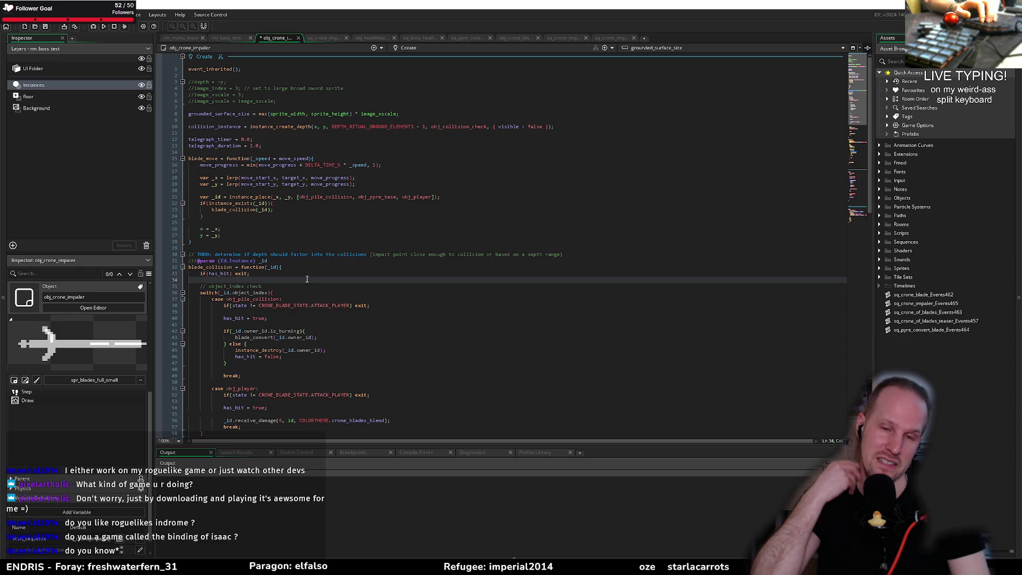
{"action": "left_click", "coordinate": [307, 221]}
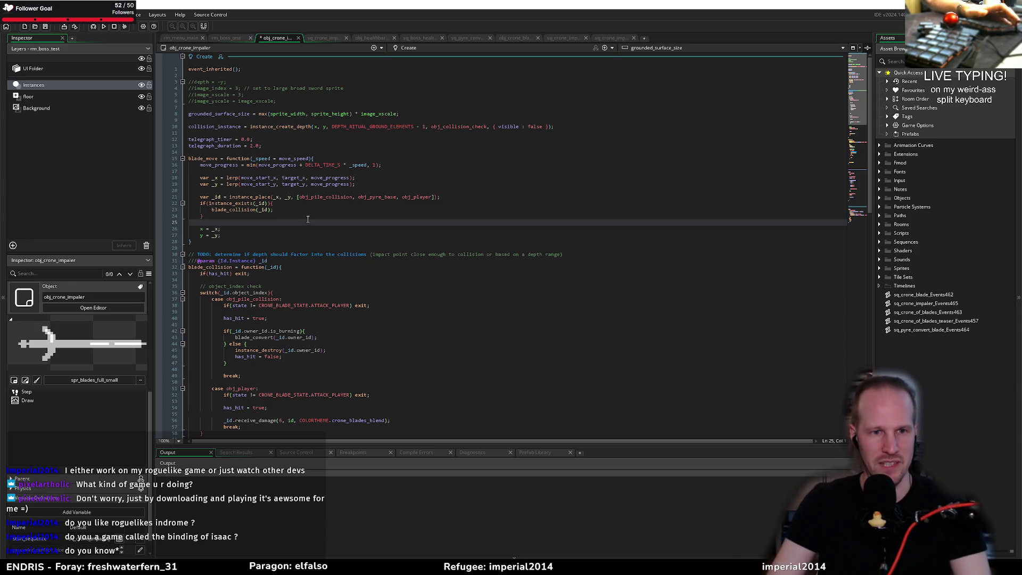
{"action": "key", "text": "Up"}
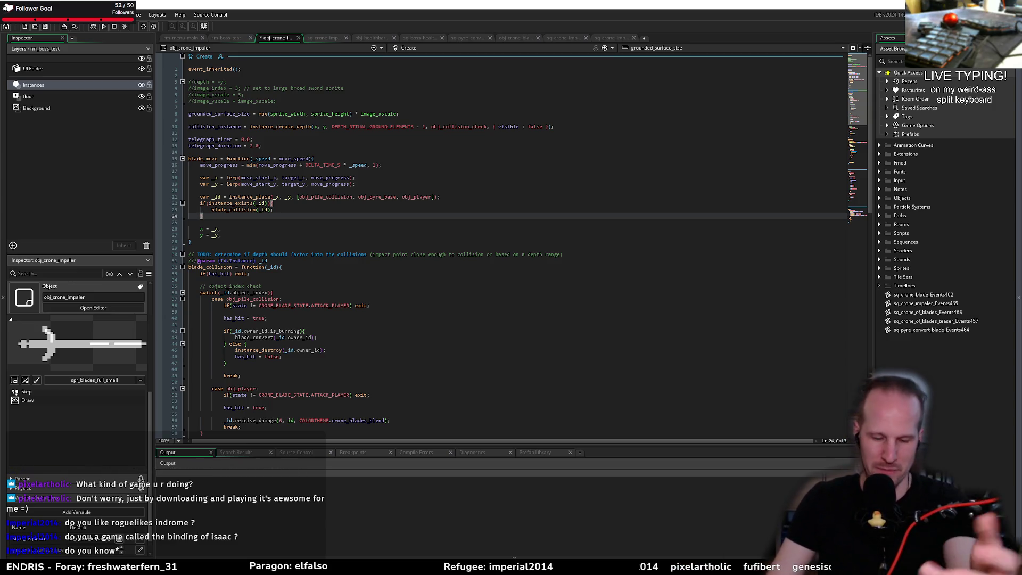
{"action": "key", "text": "Down"}
{"action": "key", "text": "Down"}
{"action": "key", "text": "Down"}
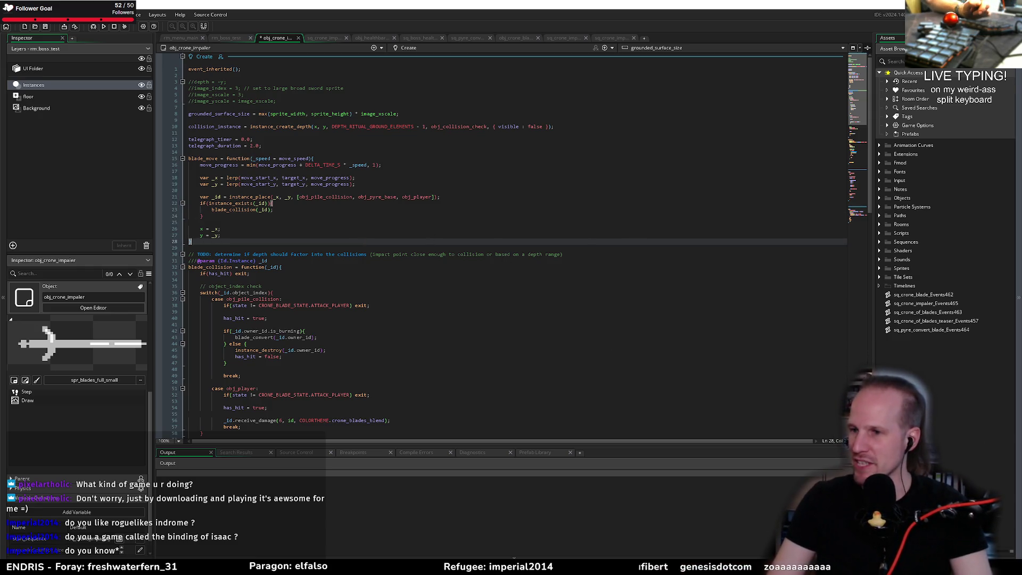
{"action": "left_click", "coordinate": [311, 216]}
{"action": "left_click", "coordinate": [312, 223]}
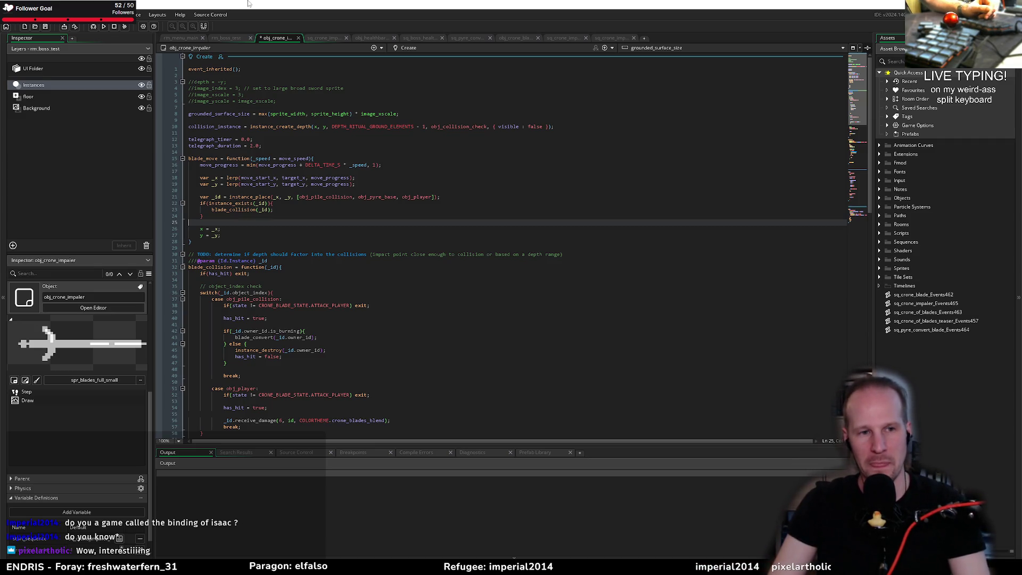
Place the caret at the blade_collision(_id) call on line 23 of the Create code
{"action": "left_click", "coordinate": [299, 212]}
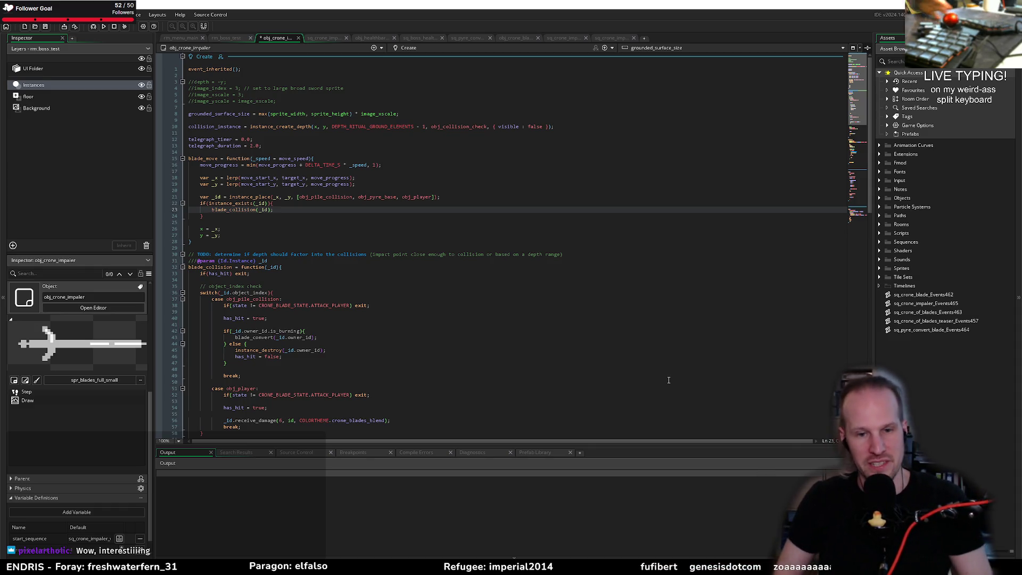
Move through lines 33–42 around the blade_collision code, ending on empty line 34
{"action": "left_click", "coordinate": [457, 329]}
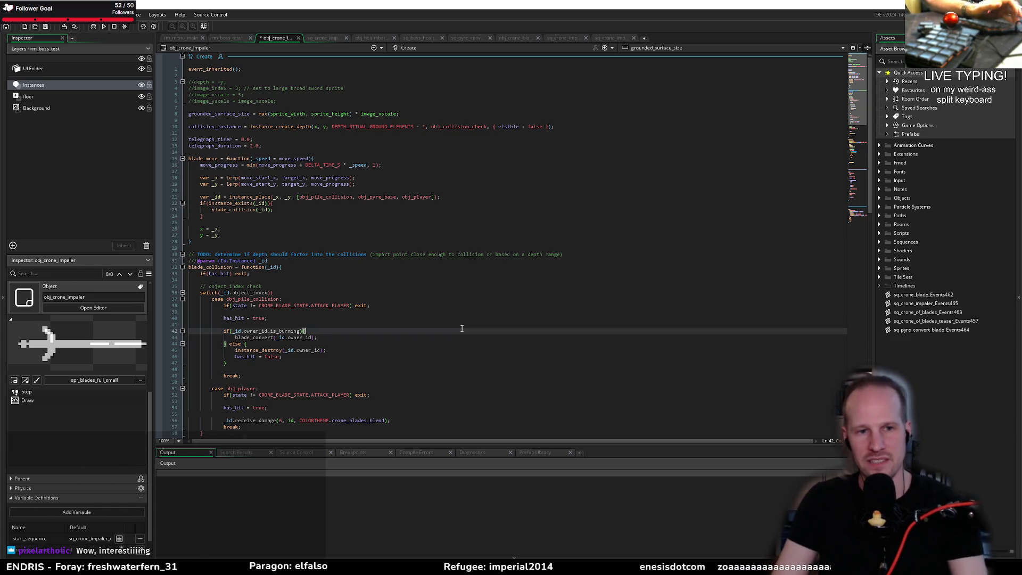
{"action": "left_click", "coordinate": [421, 305]}
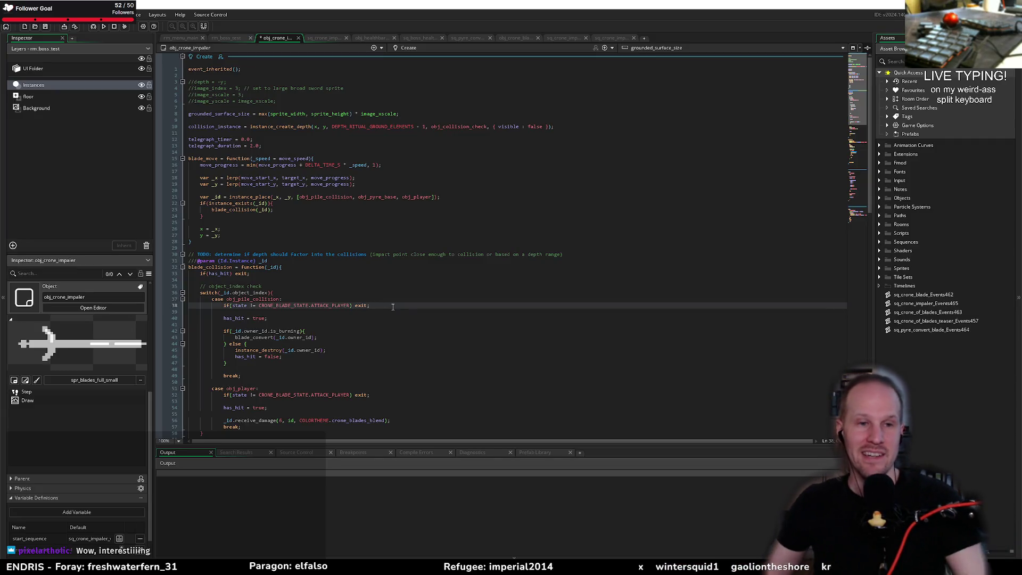
{"action": "left_click", "coordinate": [401, 288]}
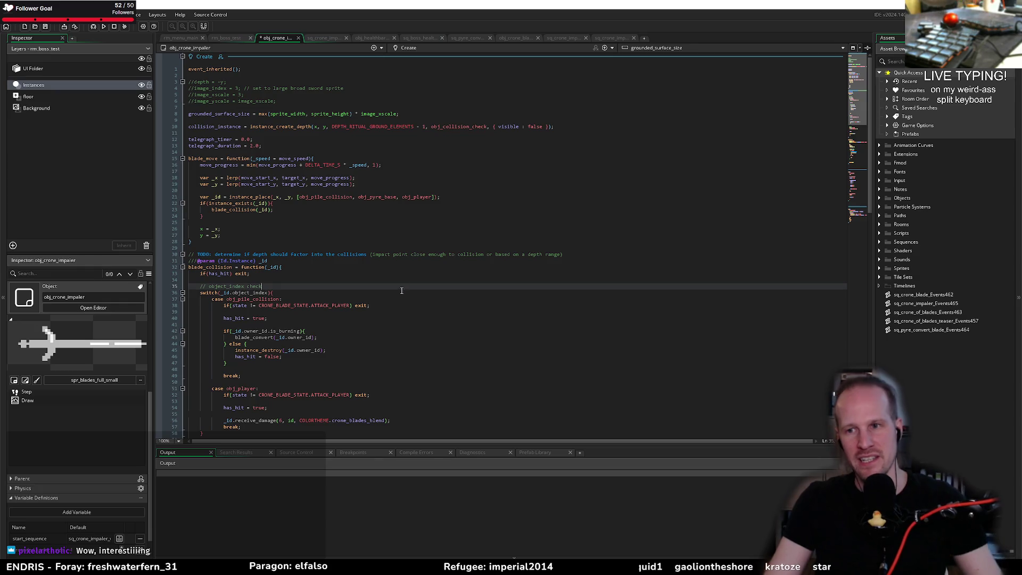
{"action": "left_click", "coordinate": [429, 273]}
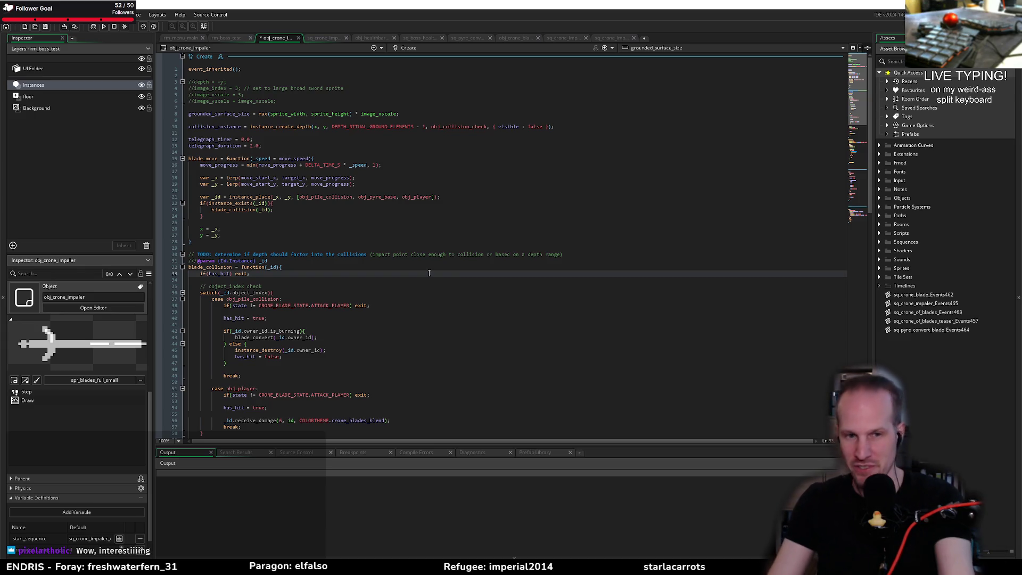
{"action": "left_click", "coordinate": [349, 287]}
{"action": "left_click", "coordinate": [361, 280]}
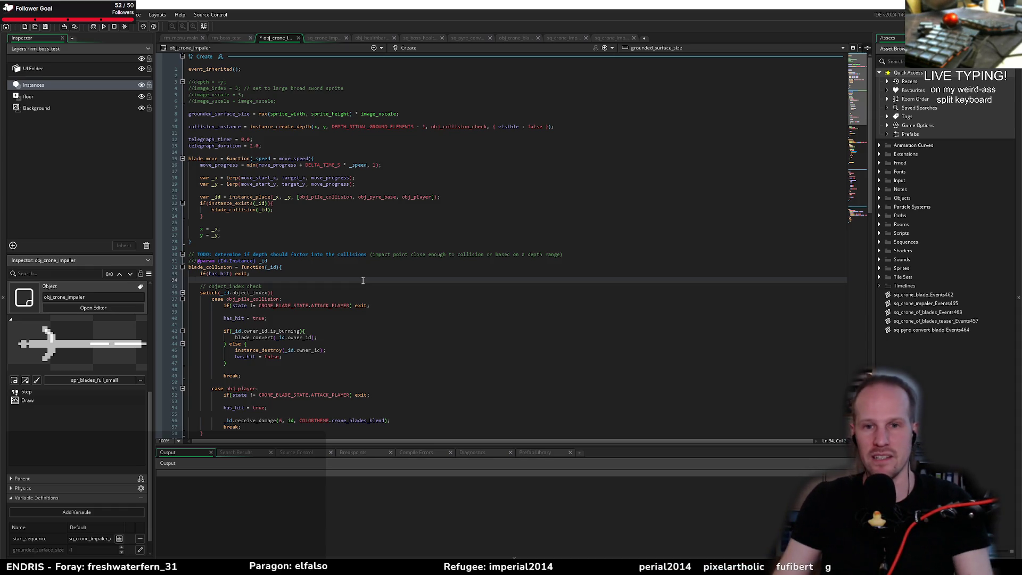
{"action": "left_click", "coordinate": [387, 272]}
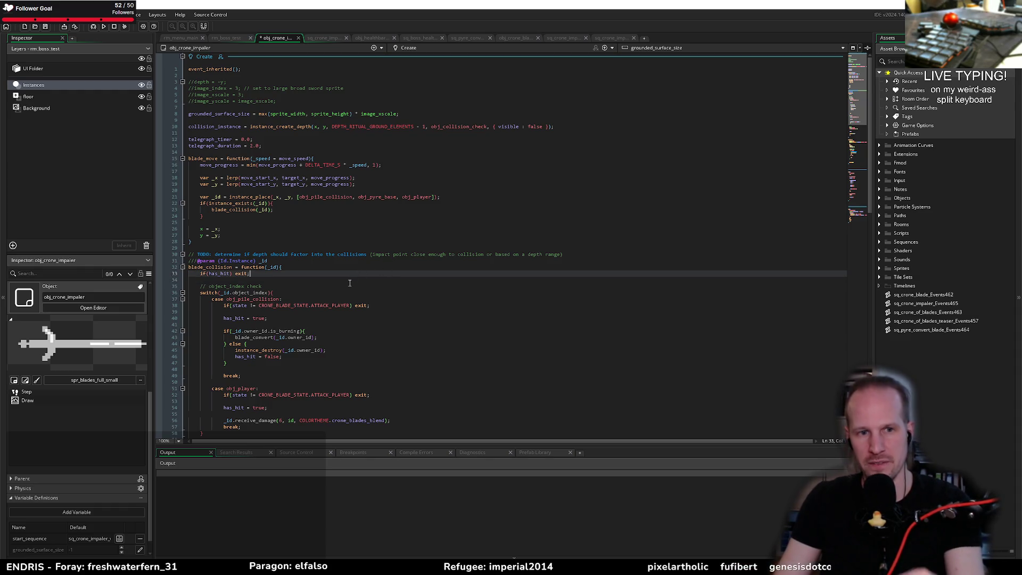
{"action": "key", "text": "Down"}
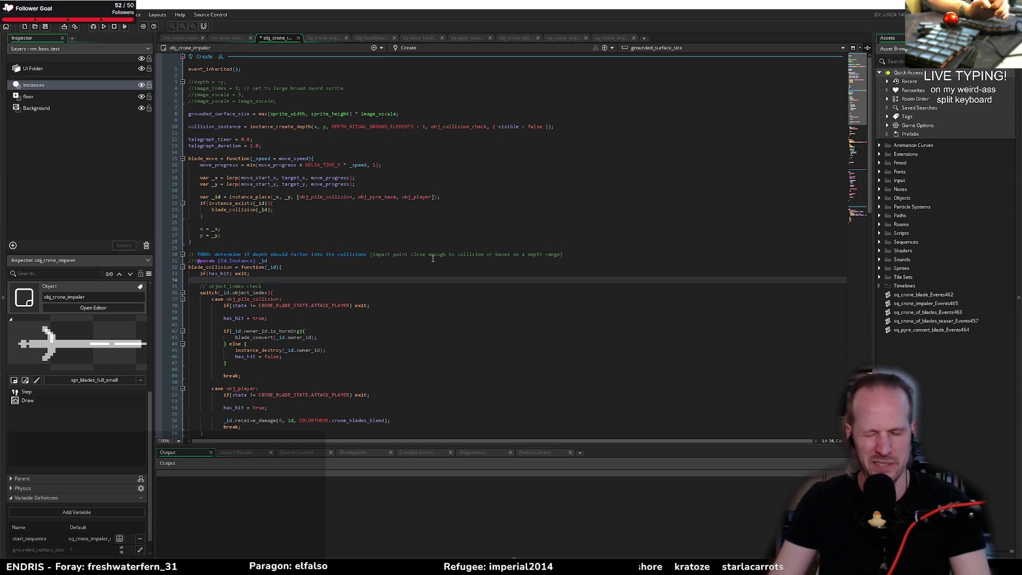
{"action": "left_click", "coordinate": [455, 248]}
{"action": "left_click", "coordinate": [333, 222]}
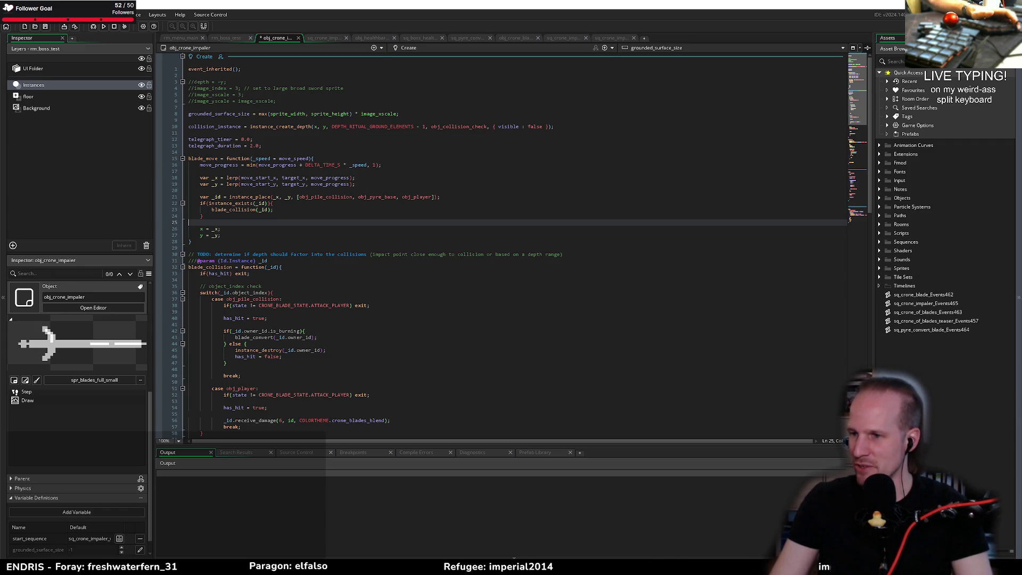
Step through blade_move's lines 20–27, from the instance_place check to the y = _y assignment
{"action": "left_click", "coordinate": [300, 212]}
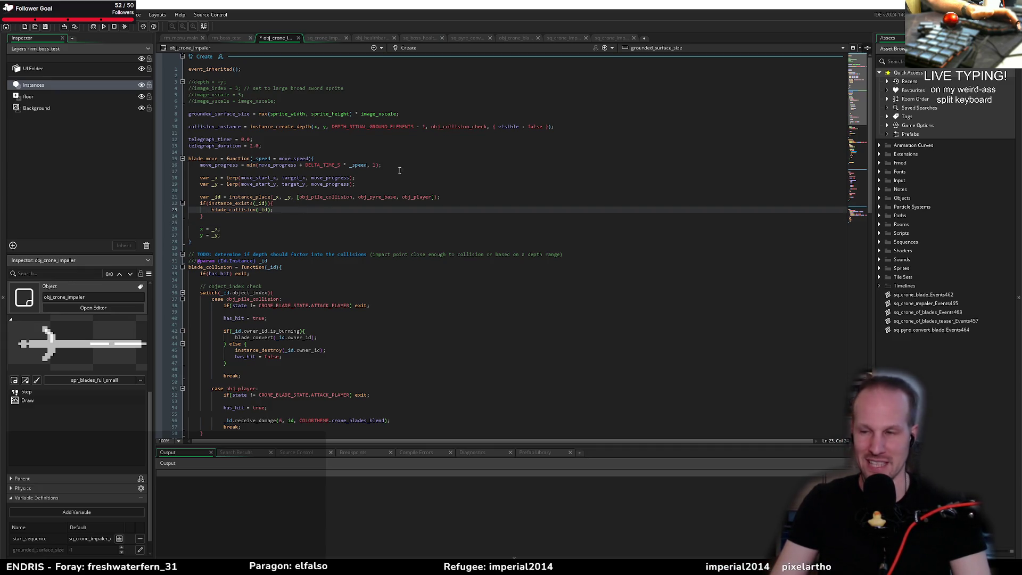
{"action": "left_click", "coordinate": [373, 192]}
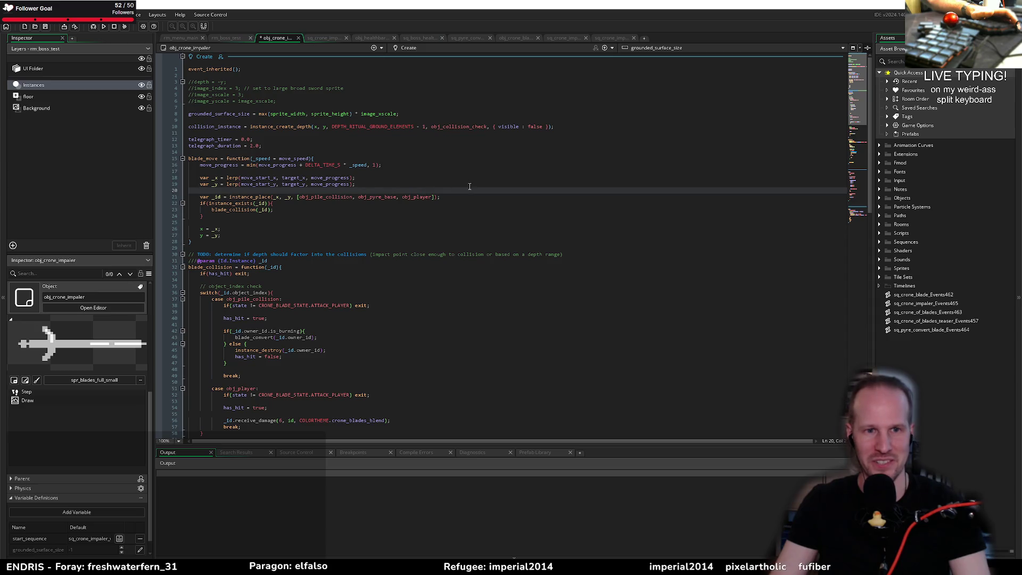
{"action": "left_click", "coordinate": [455, 195]}
{"action": "left_click", "coordinate": [353, 209]}
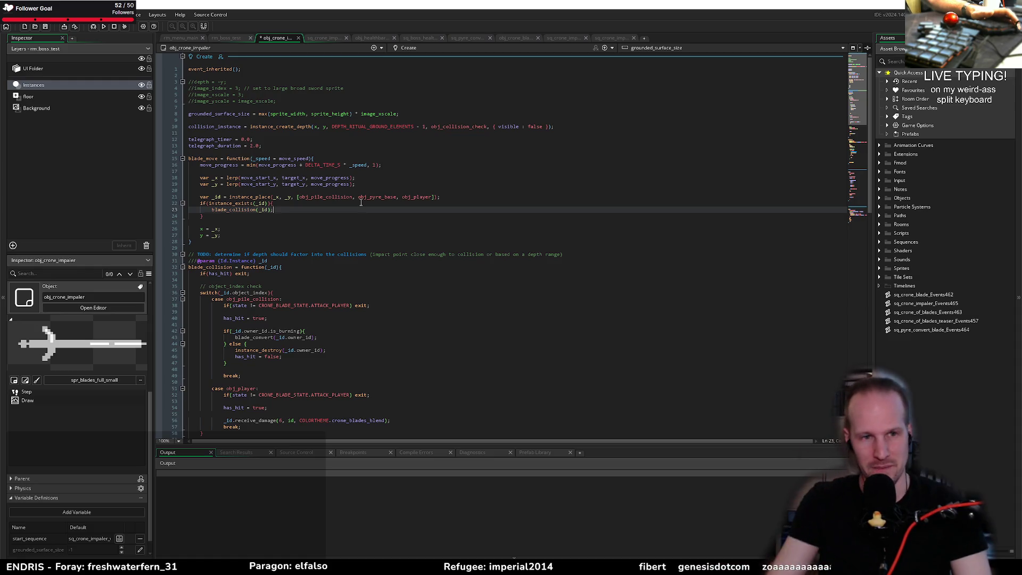
{"action": "key", "text": "Up"}
{"action": "key", "text": "Up"}
{"action": "key", "text": "End"}
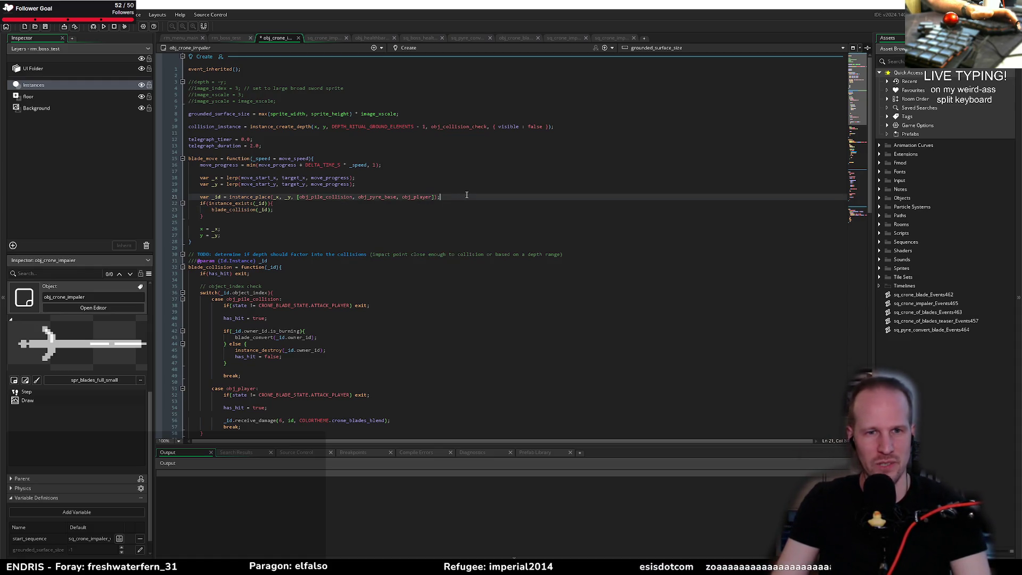
{"action": "key", "text": "Up"}
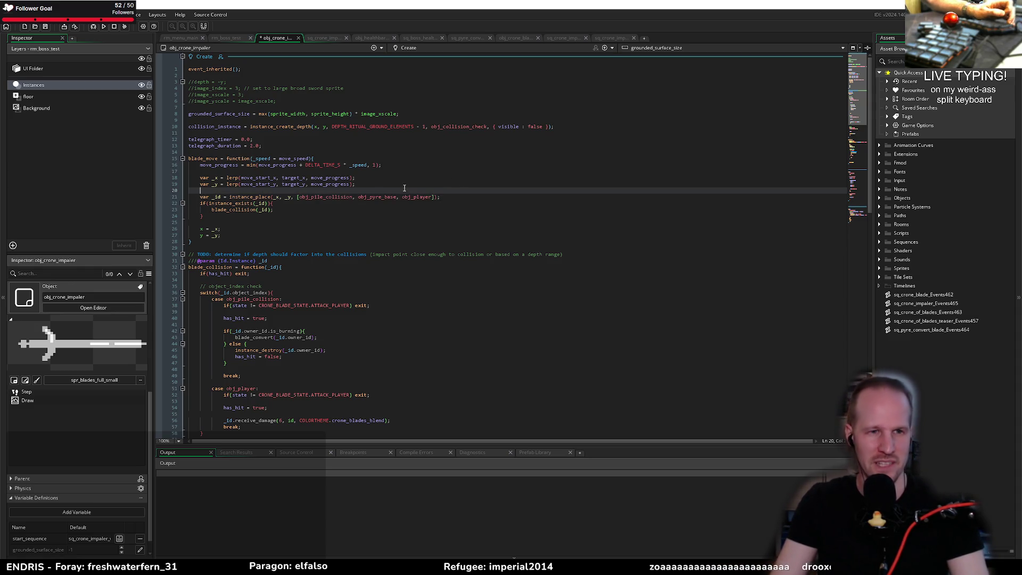
{"action": "left_click", "coordinate": [295, 227]}
{"action": "key", "text": "Down"}
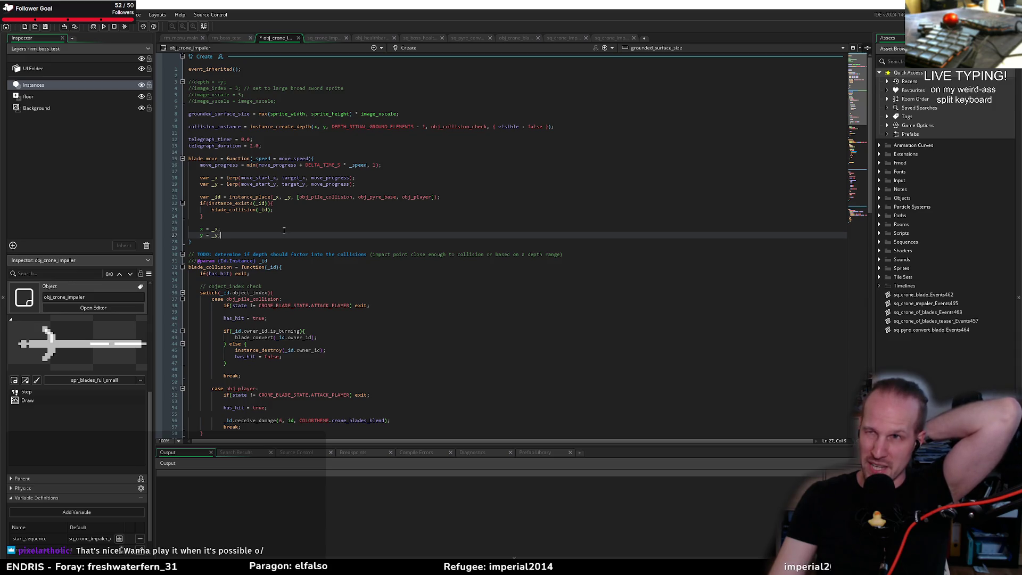
Review the instance_exists check and blade_collision call on lines 22–24, then switch to the Paint tally
{"action": "left_click", "coordinate": [295, 223]}
{"action": "left_click", "coordinate": [281, 212]}
{"action": "left_click", "coordinate": [282, 210]}
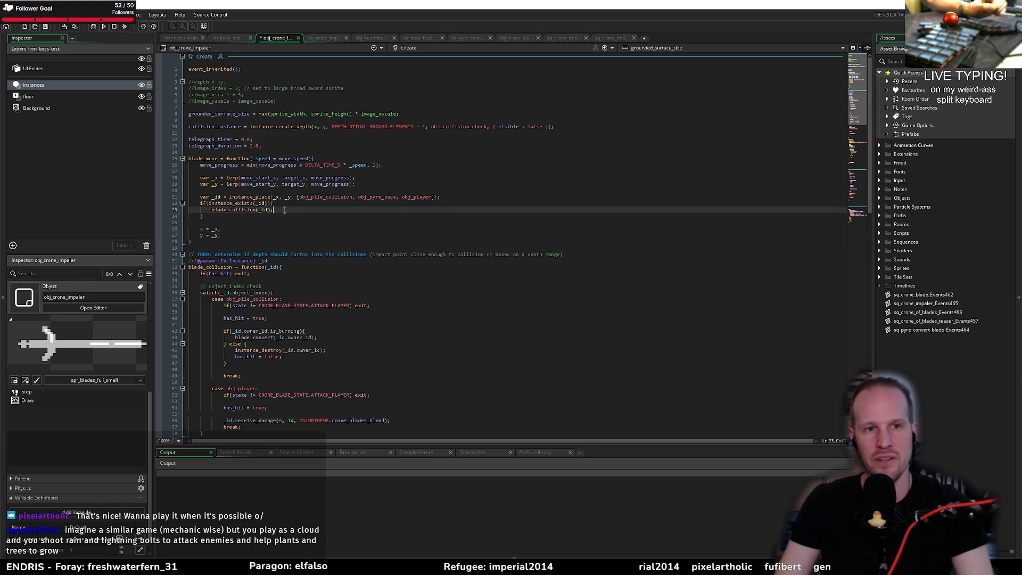
{"action": "left_click", "coordinate": [327, 205]}
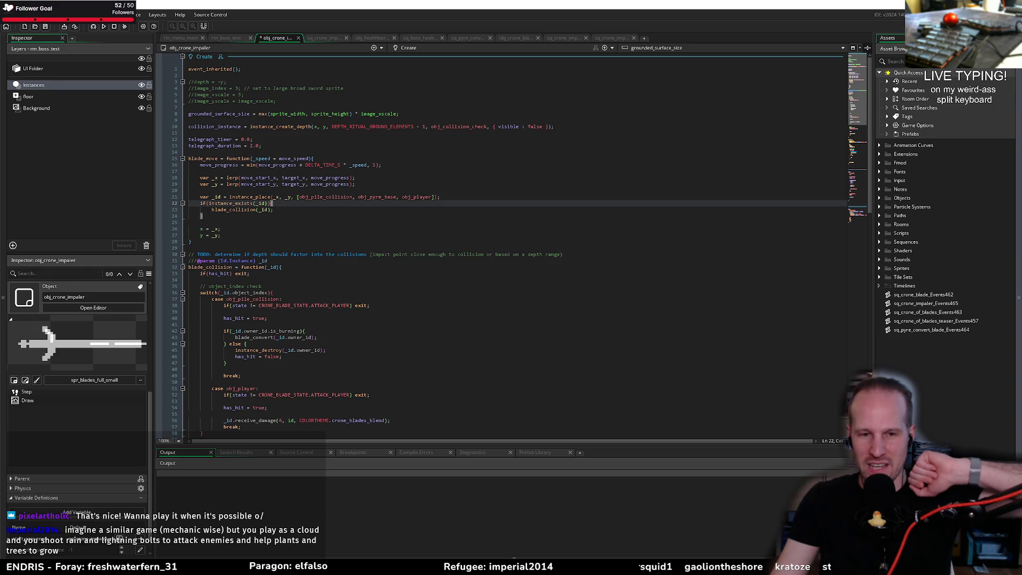
{"action": "key", "text": "alt+Tab"}
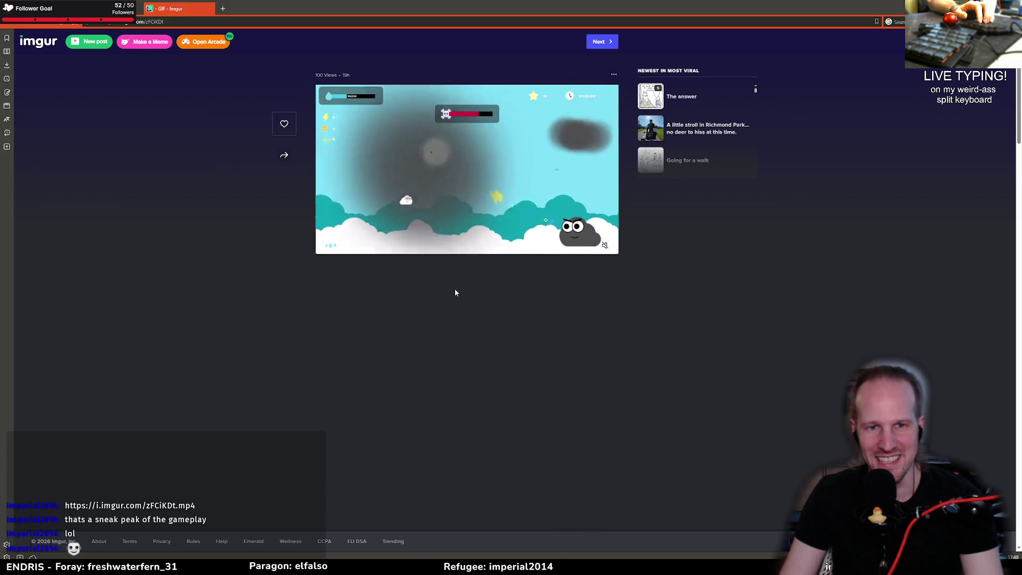
Close the Imgur gameplay clip's browser tab
{"action": "mouse_move", "coordinate": [478, 236]}
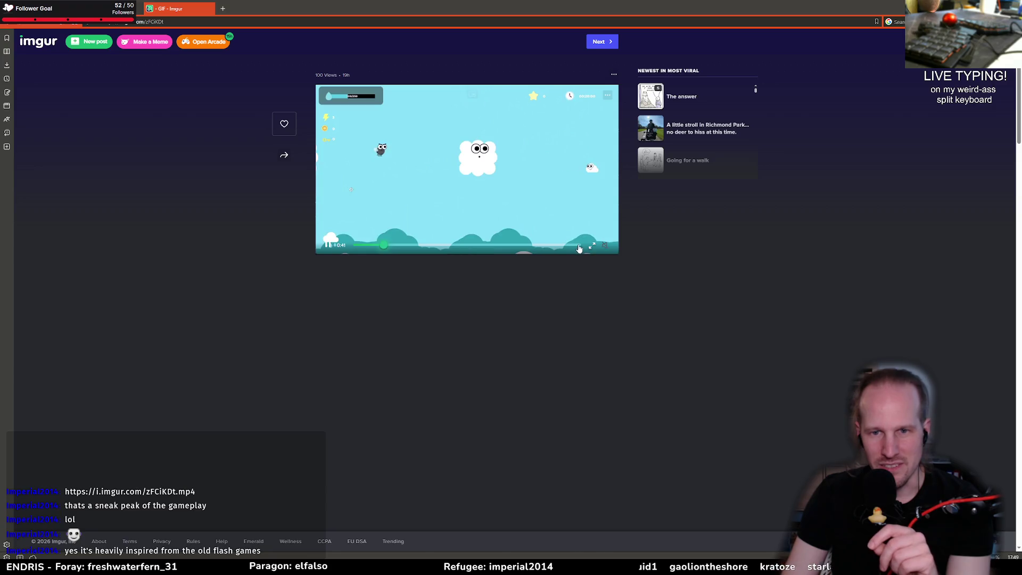
{"action": "middle_click", "coordinate": [182, 8]}
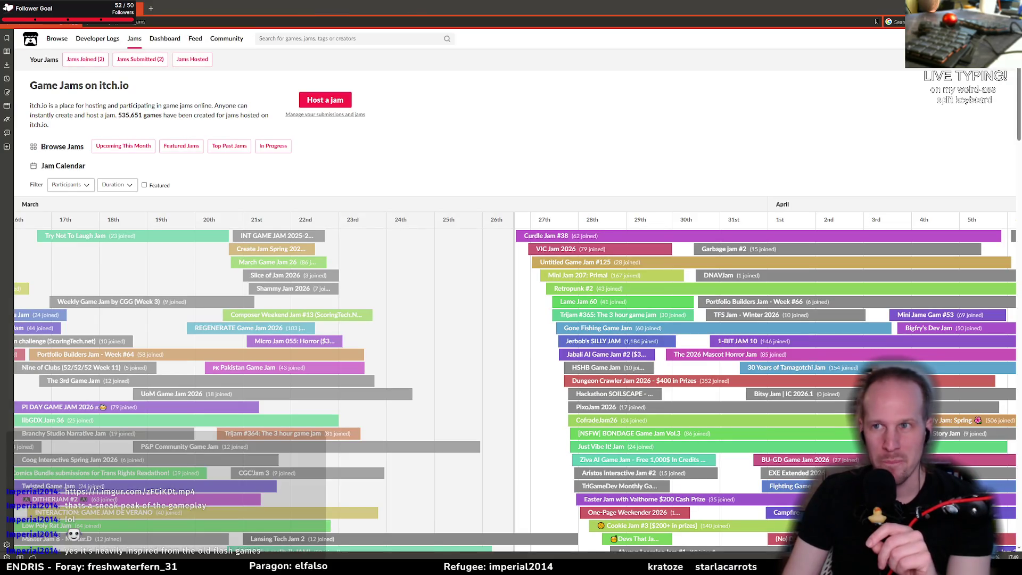
Strike through the situps and pushups tally marks in red and shrink the Paint window slightly
{"action": "key", "text": "alt+Tab"}
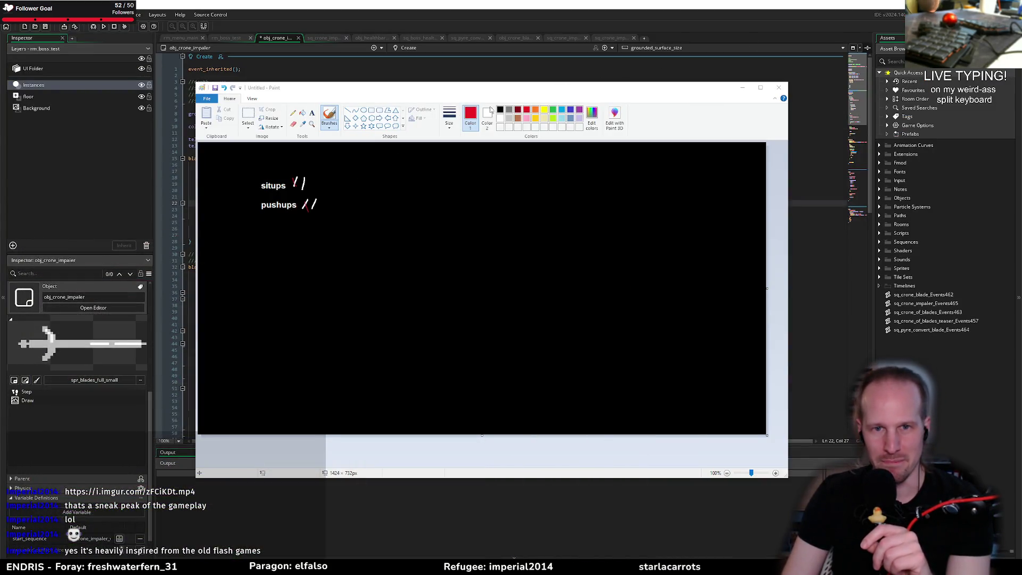
{"action": "left_click", "coordinate": [309, 188]}
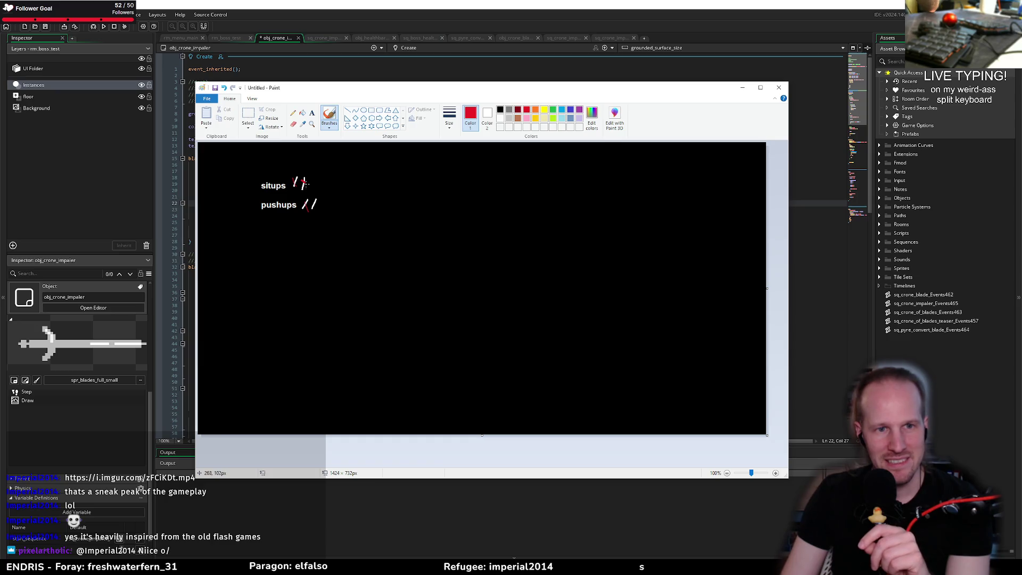
{"action": "left_click_drag", "start_coordinate": [312, 200], "coordinate": [316, 205]}
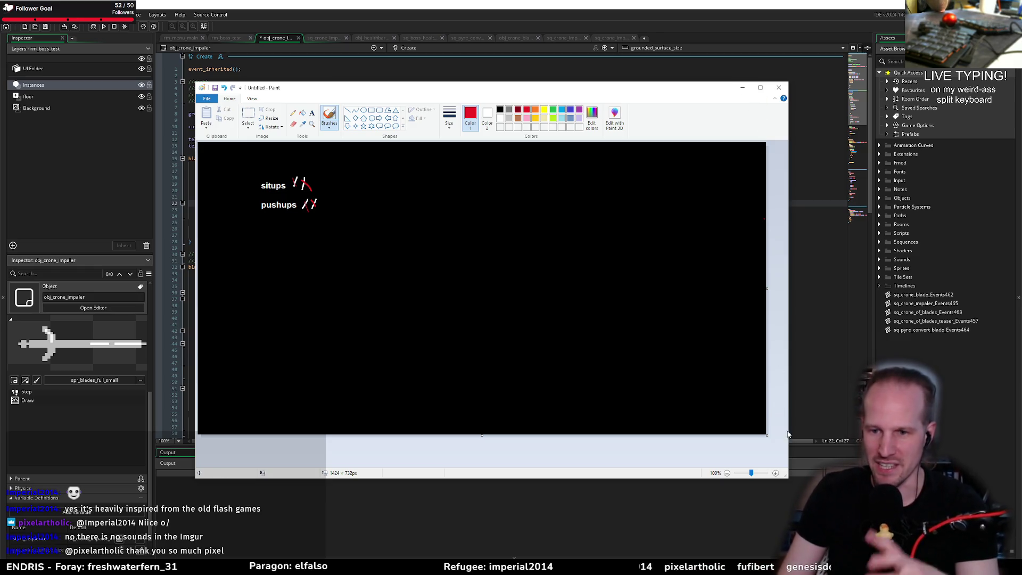
{"action": "left_click_drag", "start_coordinate": [788, 479], "coordinate": [784, 456]}
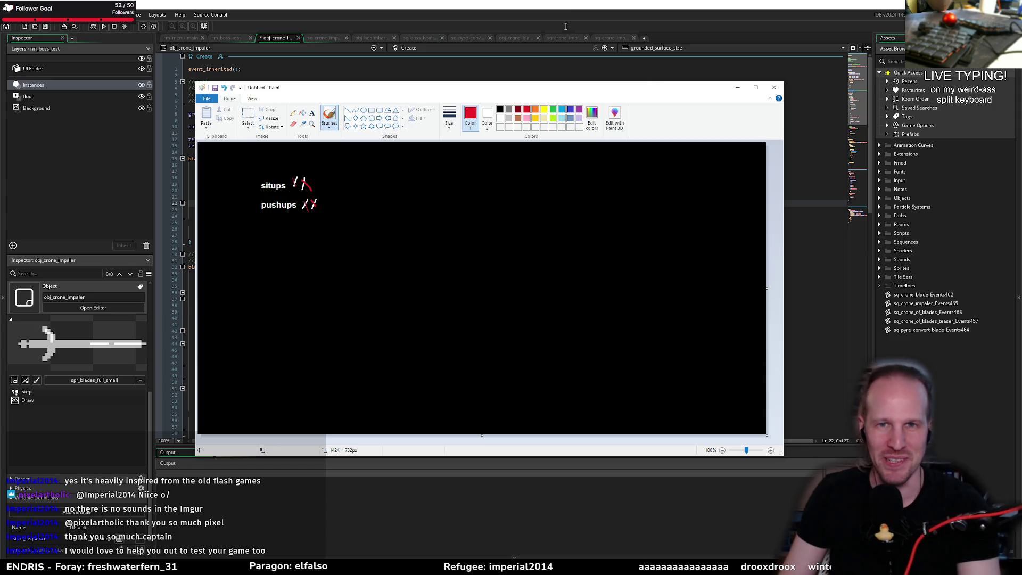
{"action": "left_click", "coordinate": [557, 9]}
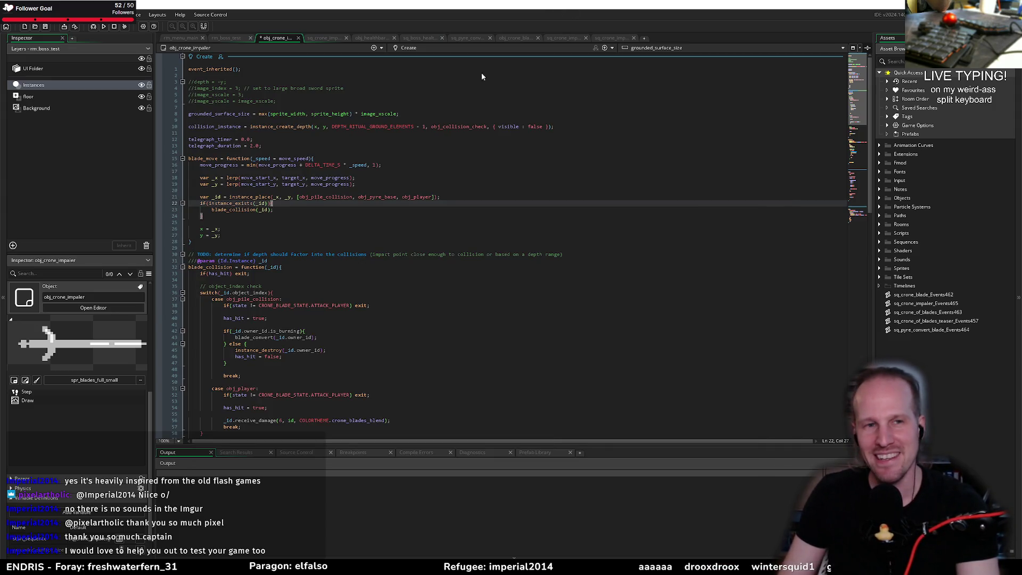
{"action": "type", "text": "}"}
{"action": "left_click", "coordinate": [440, 144]}
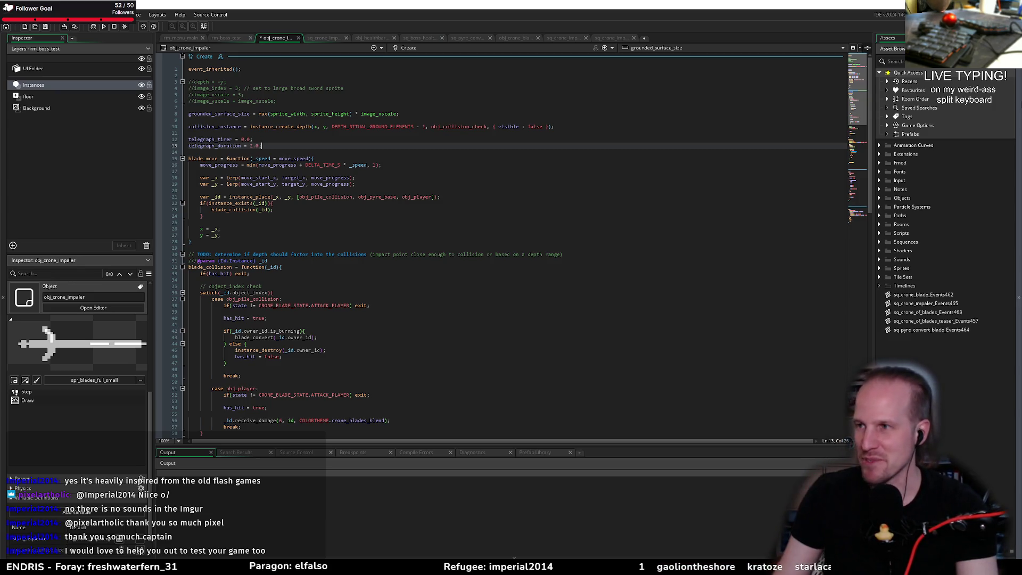
{"action": "left_click", "coordinate": [484, 120]}
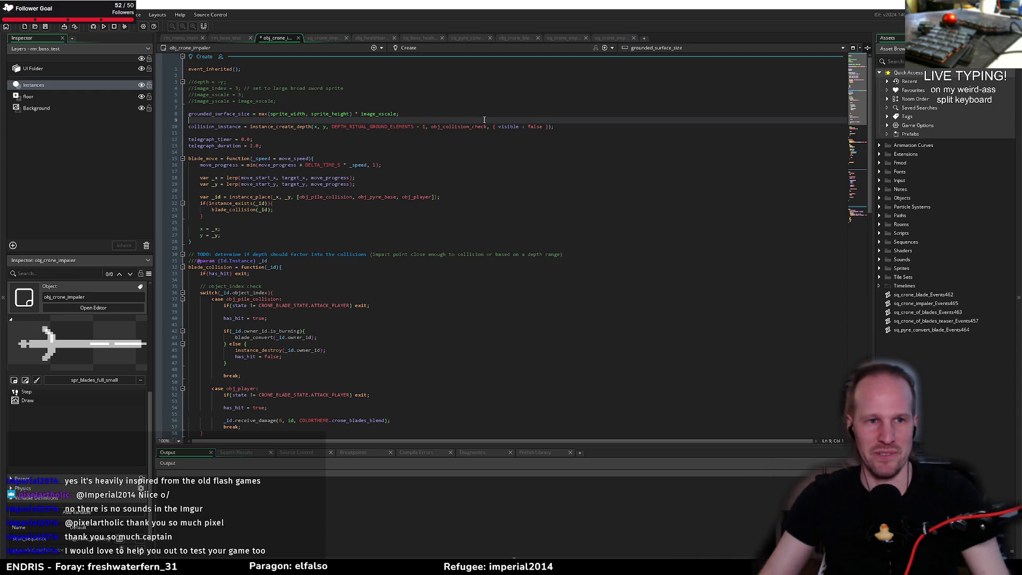
{"action": "left_click", "coordinate": [461, 144]}
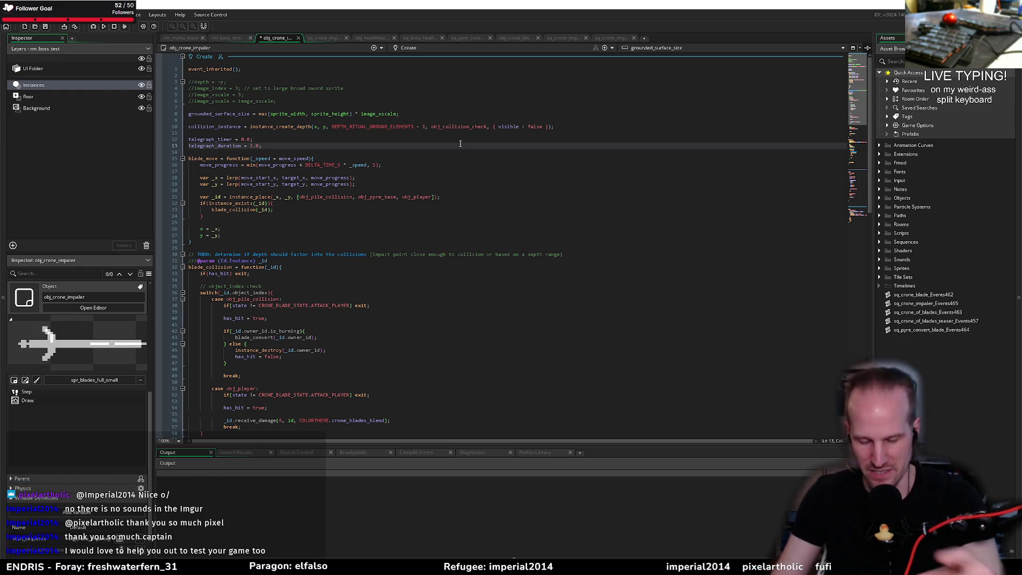
{"action": "left_click", "coordinate": [494, 164]}
{"action": "left_click", "coordinate": [442, 148]}
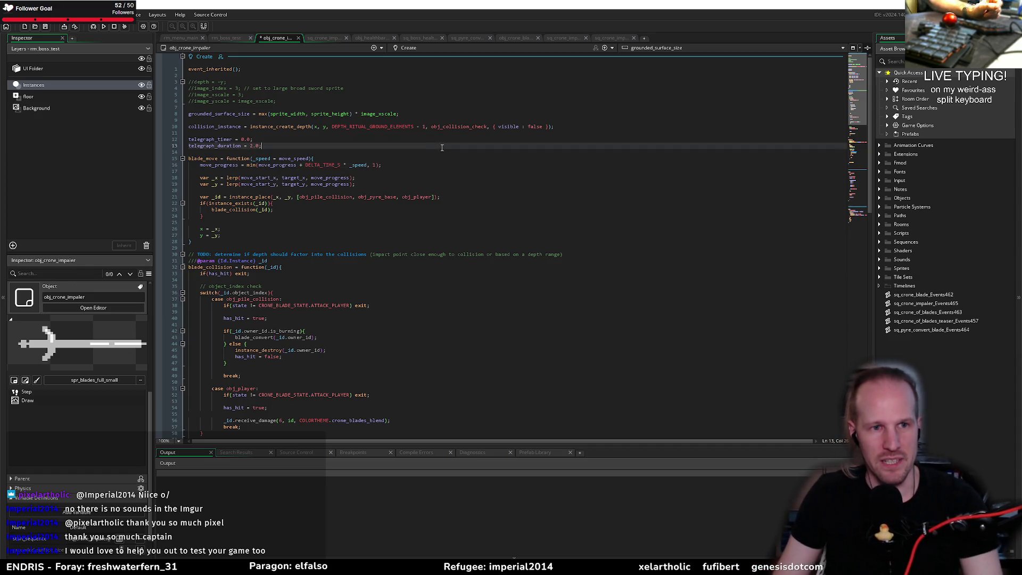
{"action": "key", "text": "Down"}
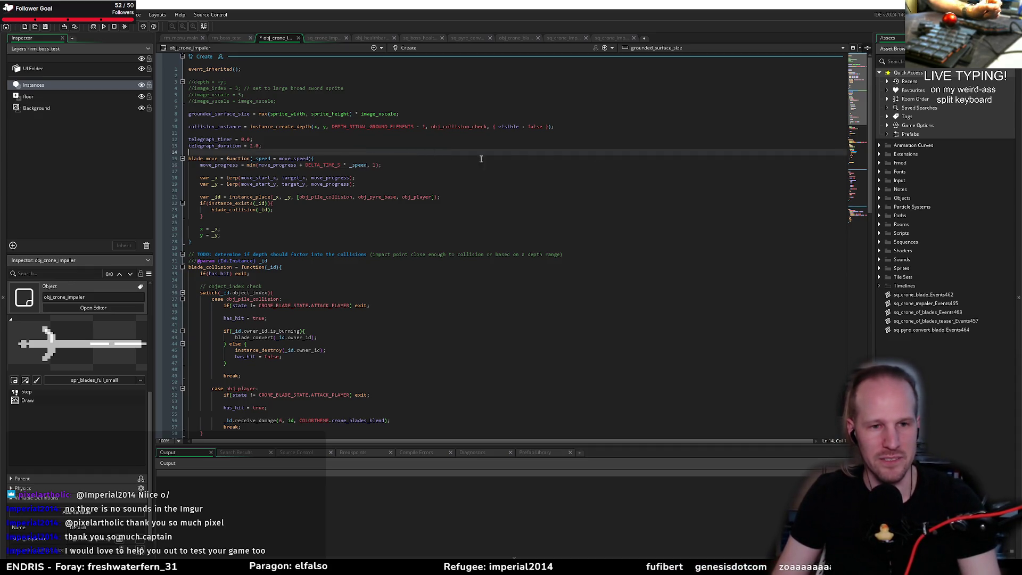
{"action": "left_click", "coordinate": [344, 248]}
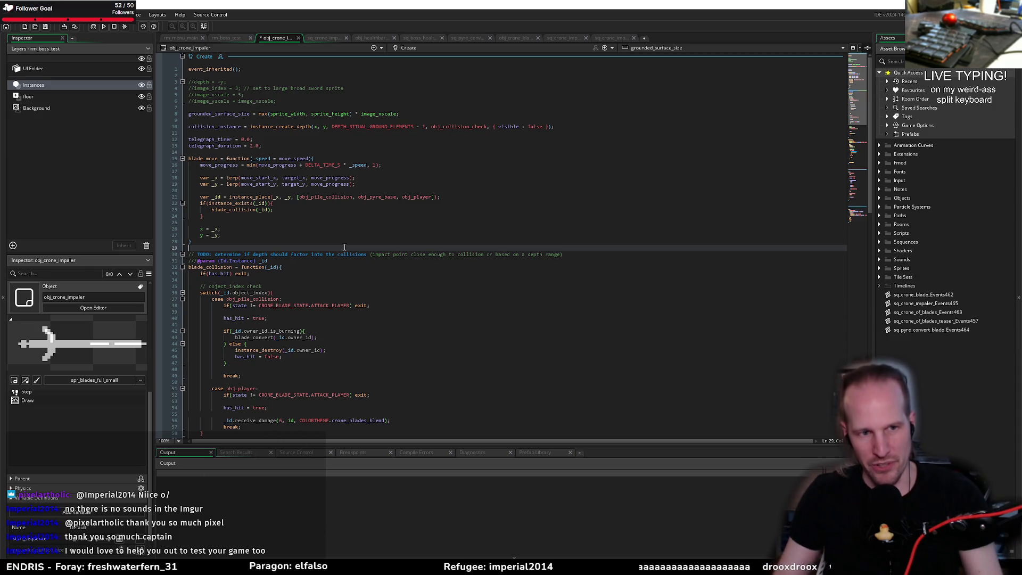
{"action": "left_click", "coordinate": [336, 237]}
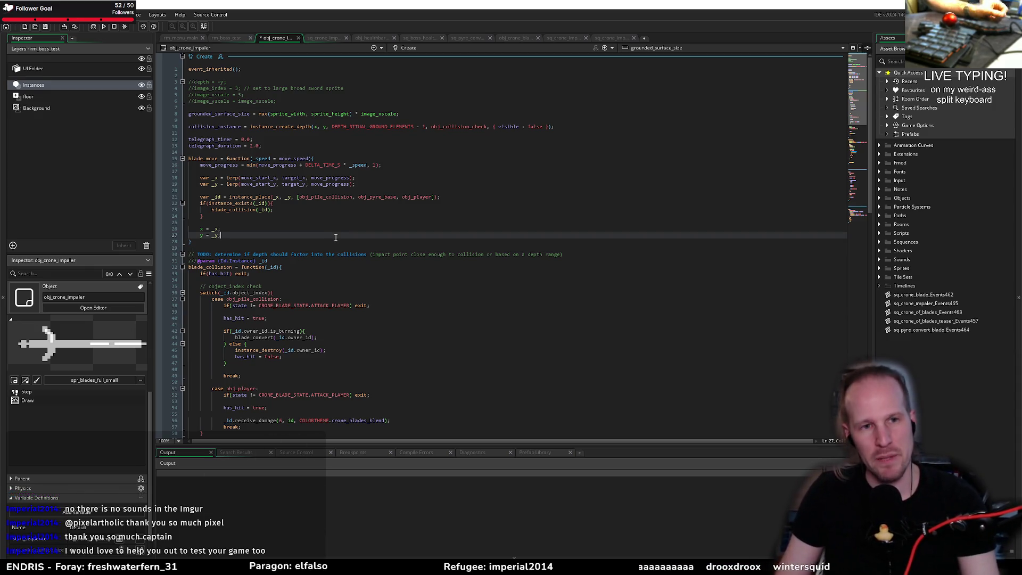
{"action": "left_click", "coordinate": [462, 161]}
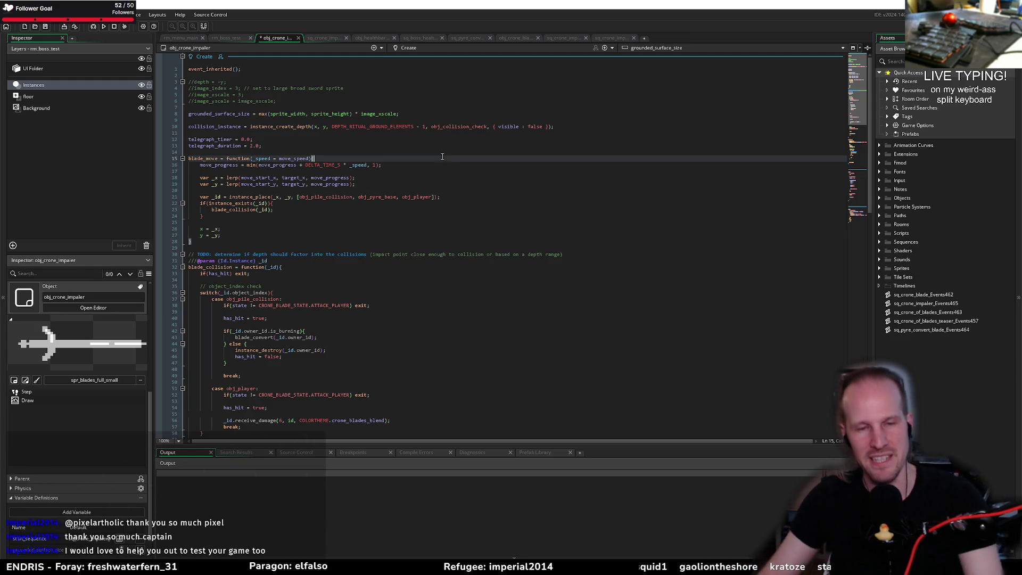
{"action": "left_click", "coordinate": [440, 138]}
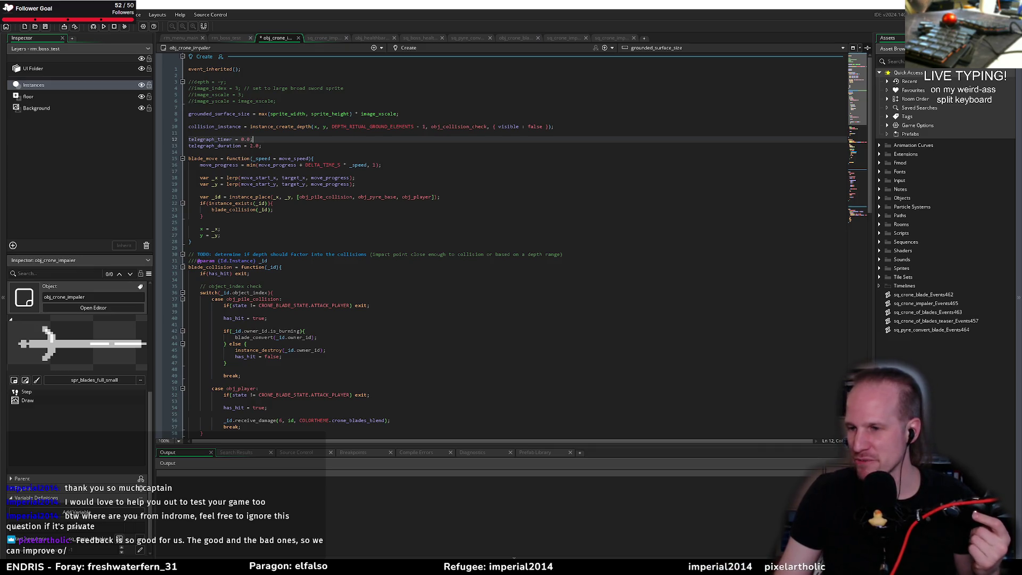
{"action": "left_click", "coordinate": [416, 248]}
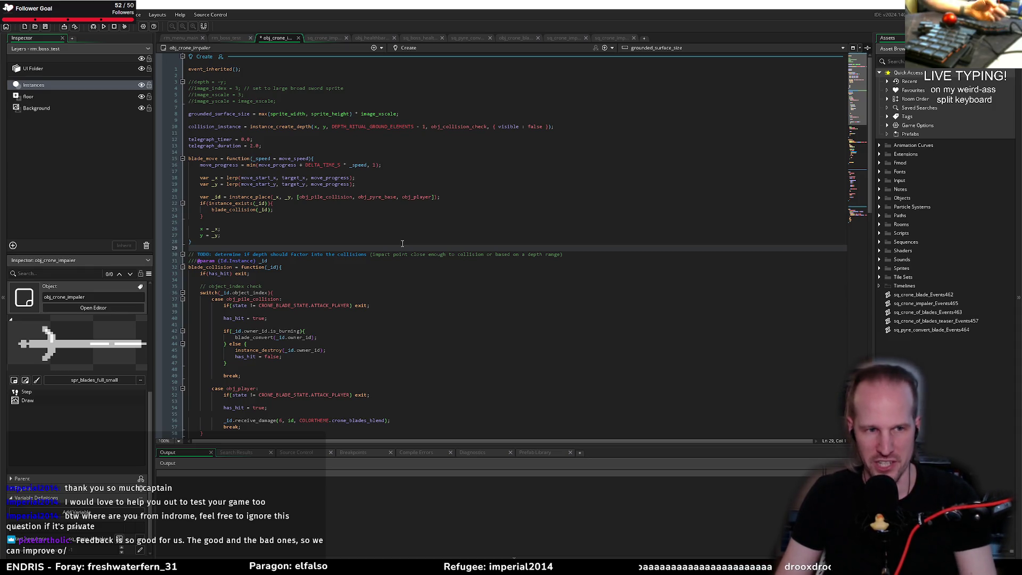
{"action": "left_click", "coordinate": [365, 220]}
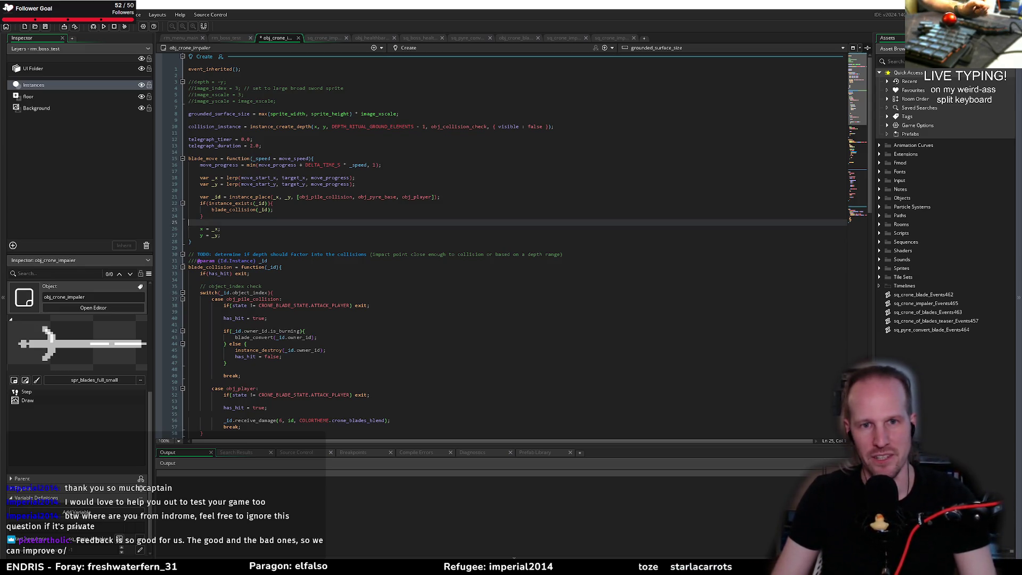
{"action": "left_click", "coordinate": [442, 237]}
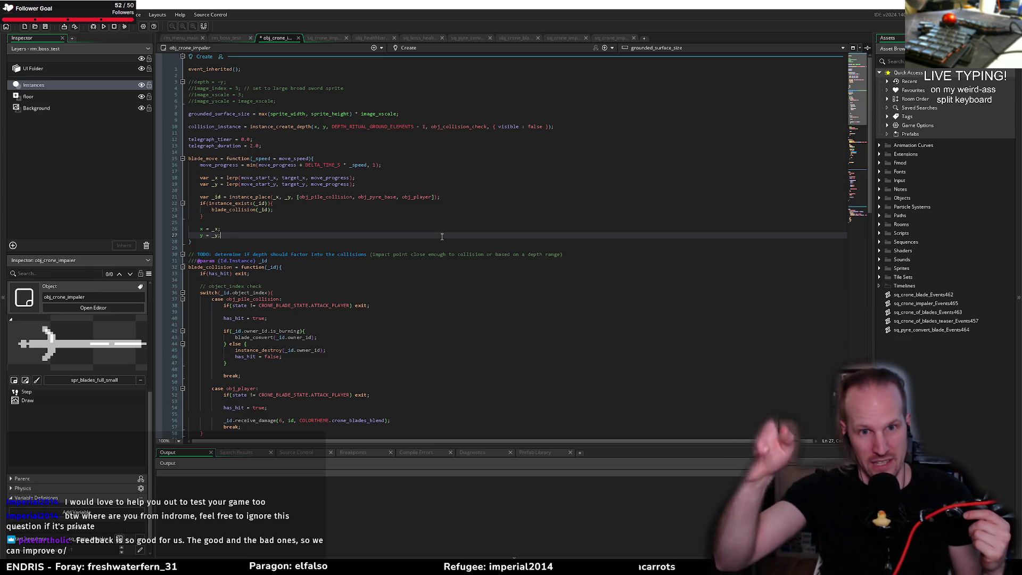
{"action": "left_click", "coordinate": [466, 230]}
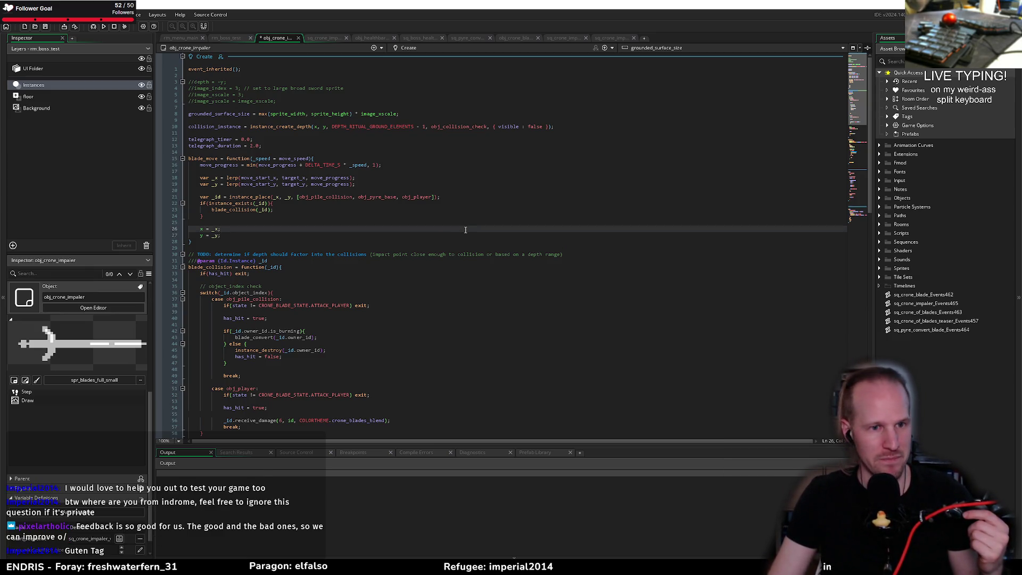
{"action": "left_click", "coordinate": [481, 224]}
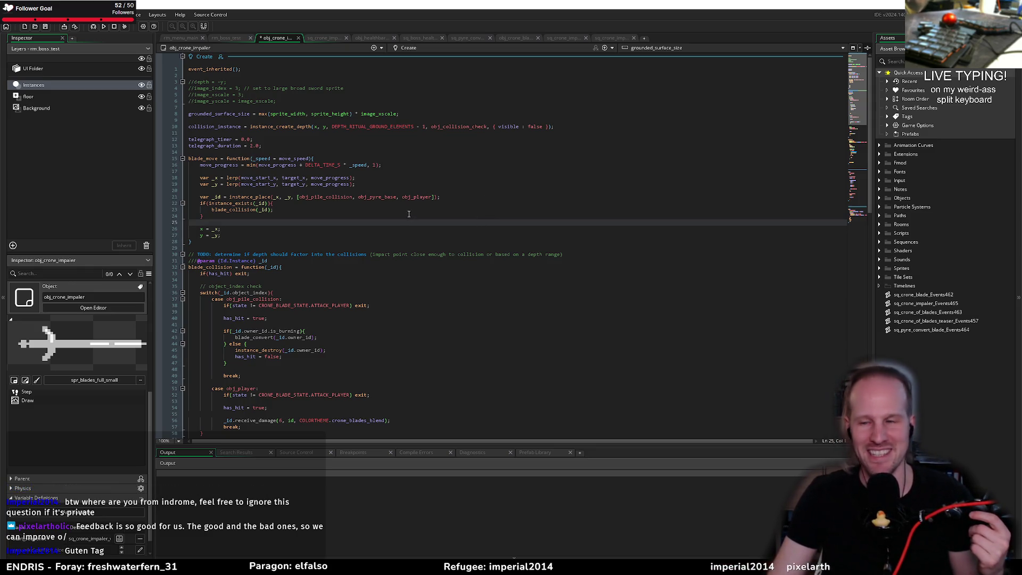
{"action": "left_click", "coordinate": [383, 211]}
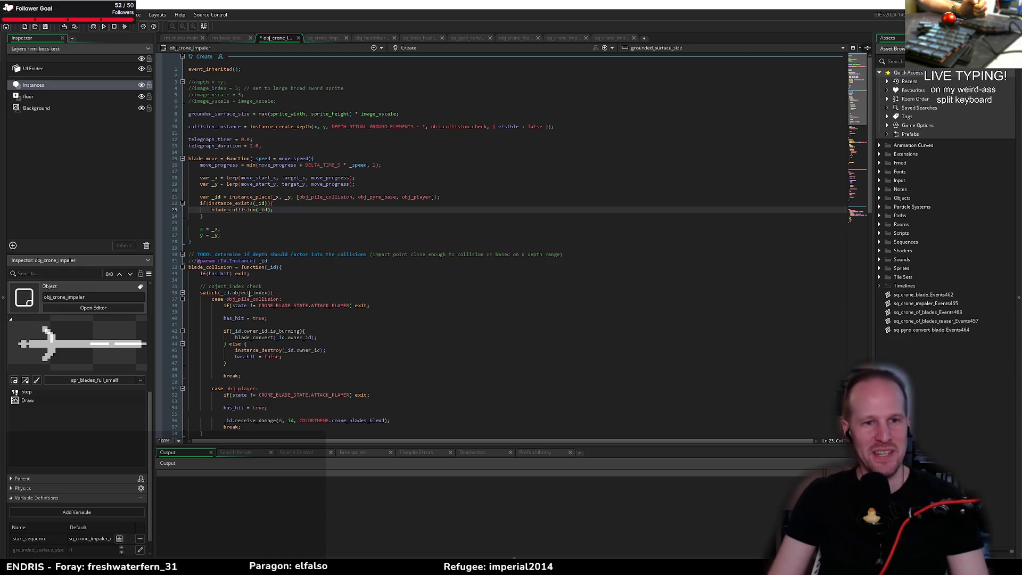
{"action": "left_click", "coordinate": [372, 298]}
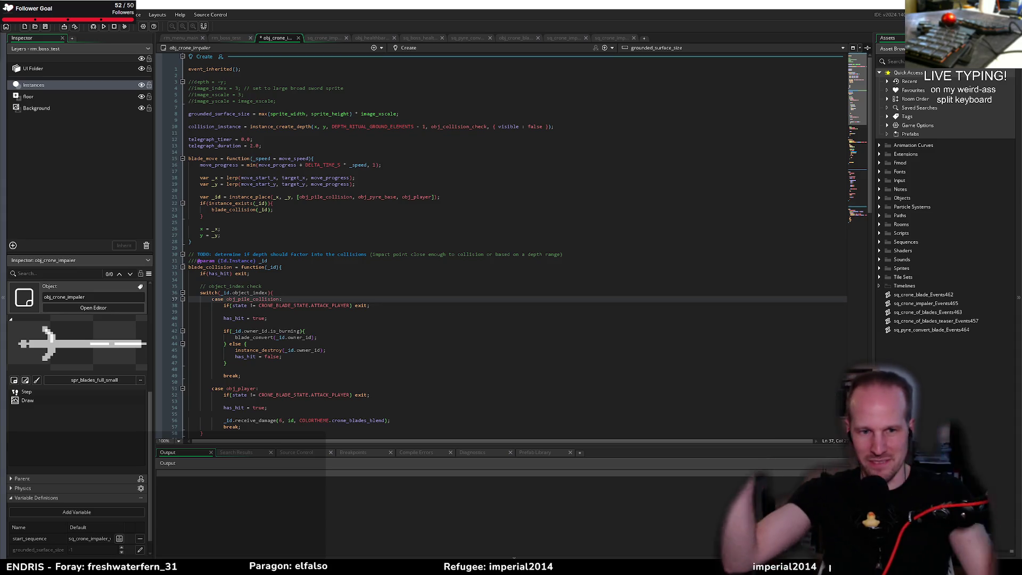
{"action": "left_click", "coordinate": [383, 226]}
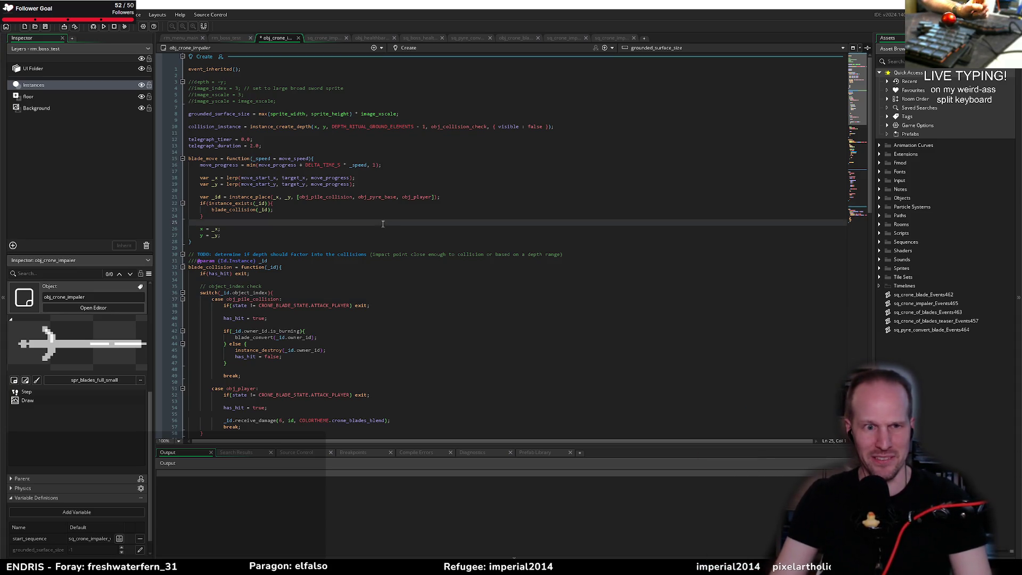
{"action": "scroll", "coordinate": [312, 226], "scroll_direction": "down", "scroll_amount": 15}
{"action": "scroll", "coordinate": [321, 251], "scroll_direction": "down", "scroll_amount": 10}
{"action": "left_click", "coordinate": [284, 332]}
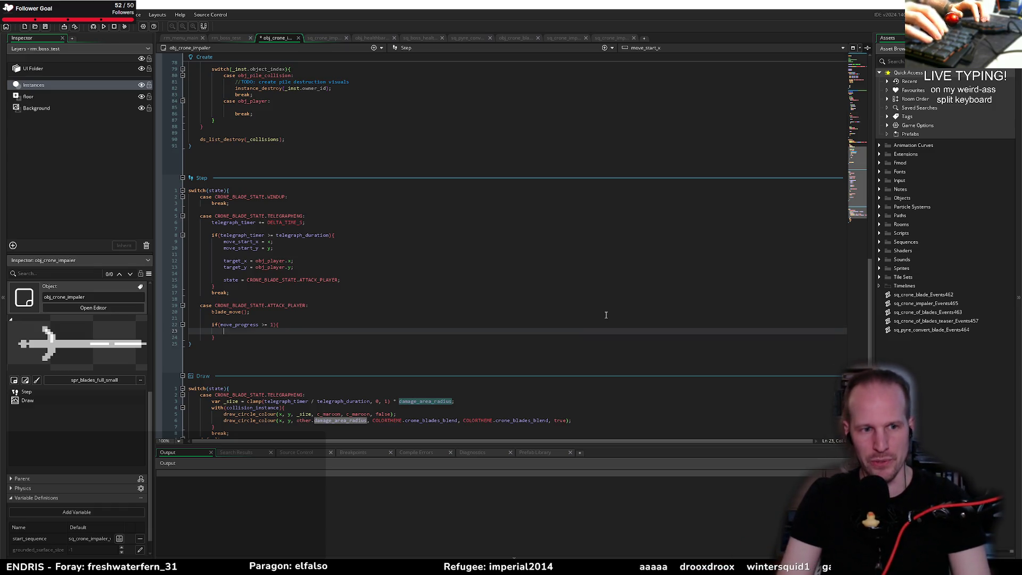
{"action": "scroll", "coordinate": [606, 315], "scroll_direction": "up", "scroll_amount": 15}
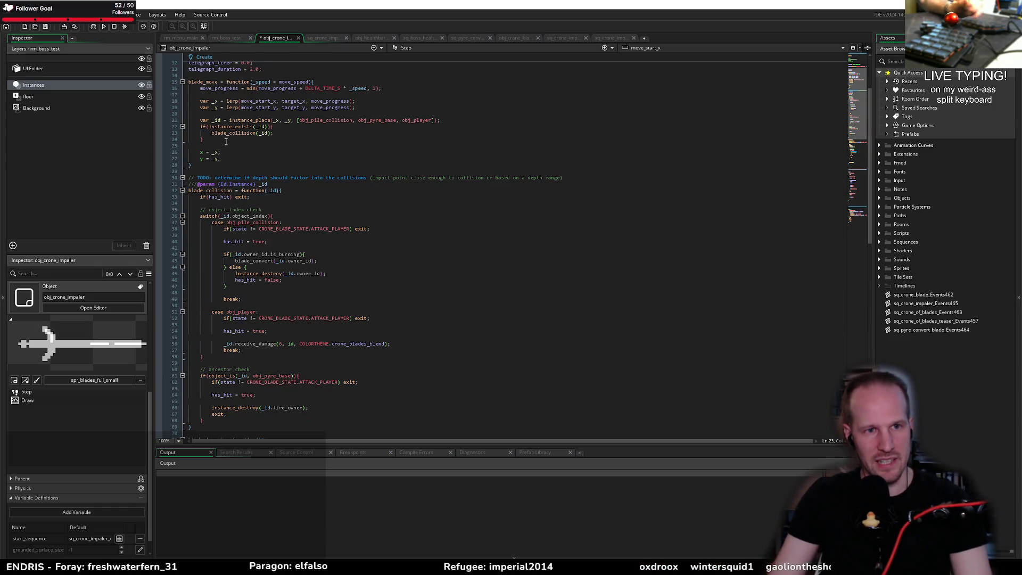
{"action": "left_click", "coordinate": [221, 159]}
{"action": "scroll", "coordinate": [261, 193], "scroll_direction": "up", "scroll_amount": 4}
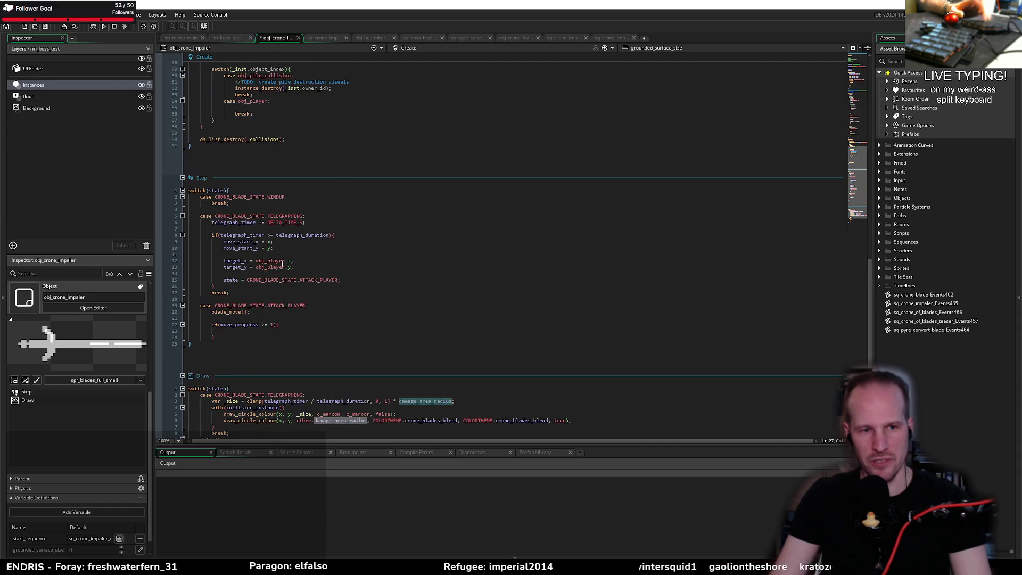
{"action": "scroll", "coordinate": [266, 232], "scroll_direction": "down", "scroll_amount": 14}
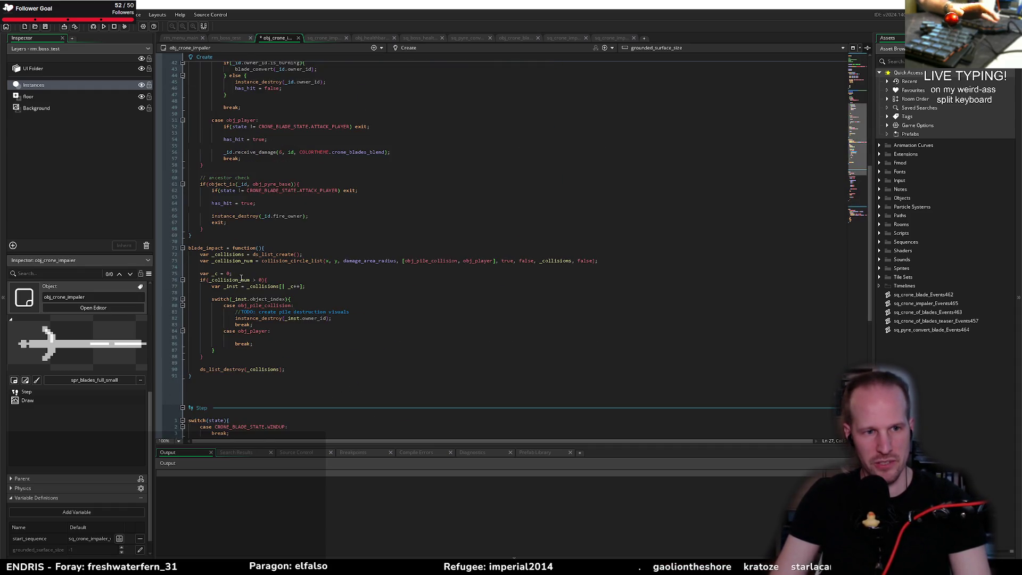
{"action": "double_click", "coordinate": [211, 247]}
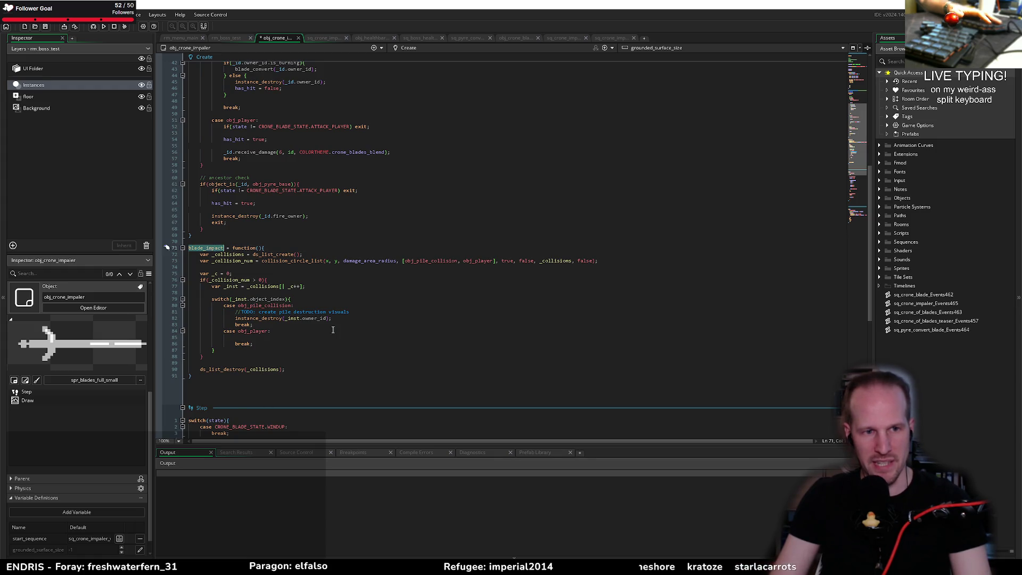
{"action": "scroll", "coordinate": [315, 297], "scroll_direction": "down", "scroll_amount": 8}
{"action": "left_click", "coordinate": [315, 299]}
{"action": "scroll", "coordinate": [273, 363], "scroll_direction": "down", "scroll_amount": 7}
Below the move_progress check, write blade_sequence = layer_sequence_create("Instances", x, y using autocomplete
{"action": "left_click", "coordinate": [277, 281]}
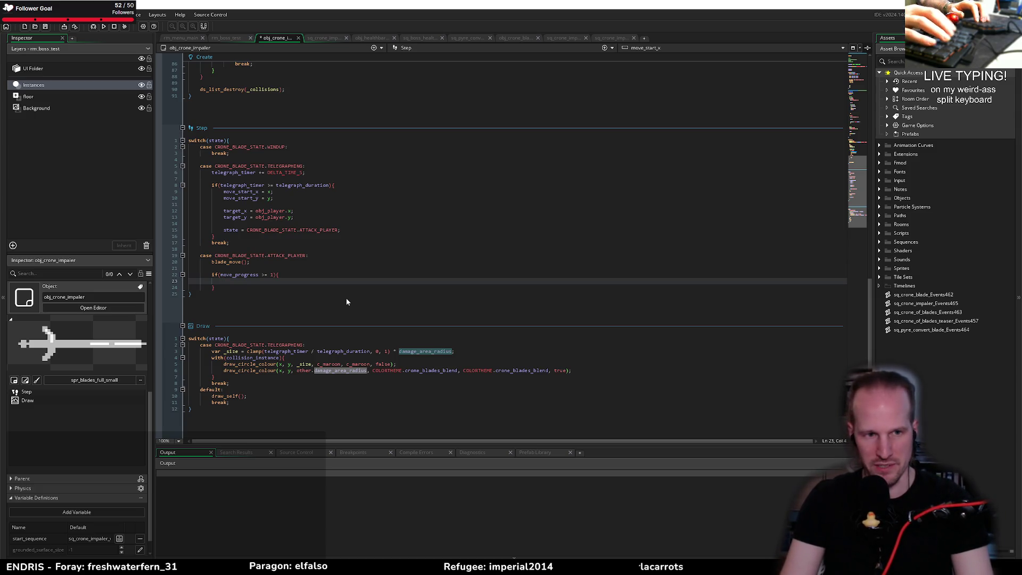
{"action": "type", "text": "layer_c"}
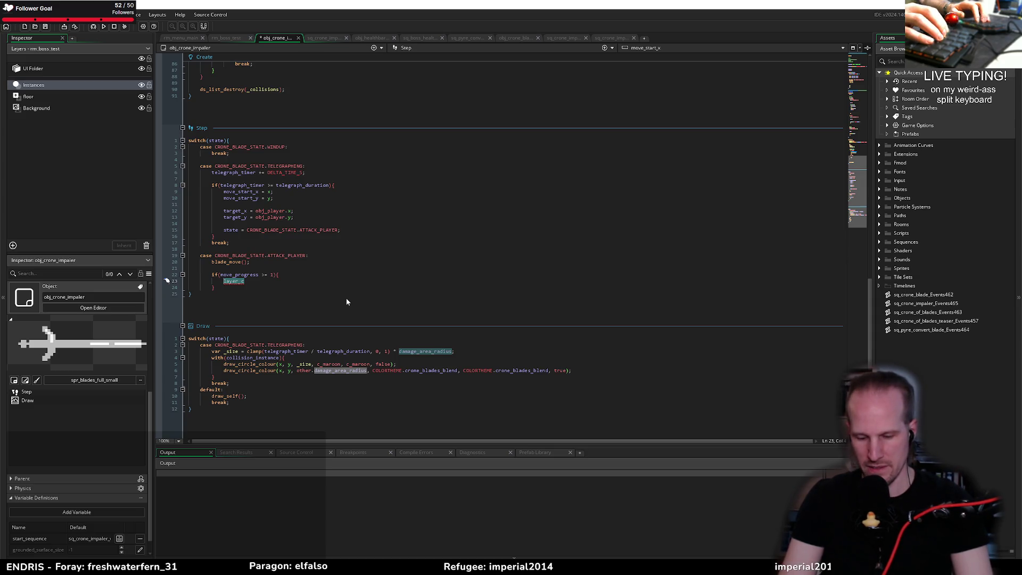
{"action": "type", "text": "blade_sequ"}
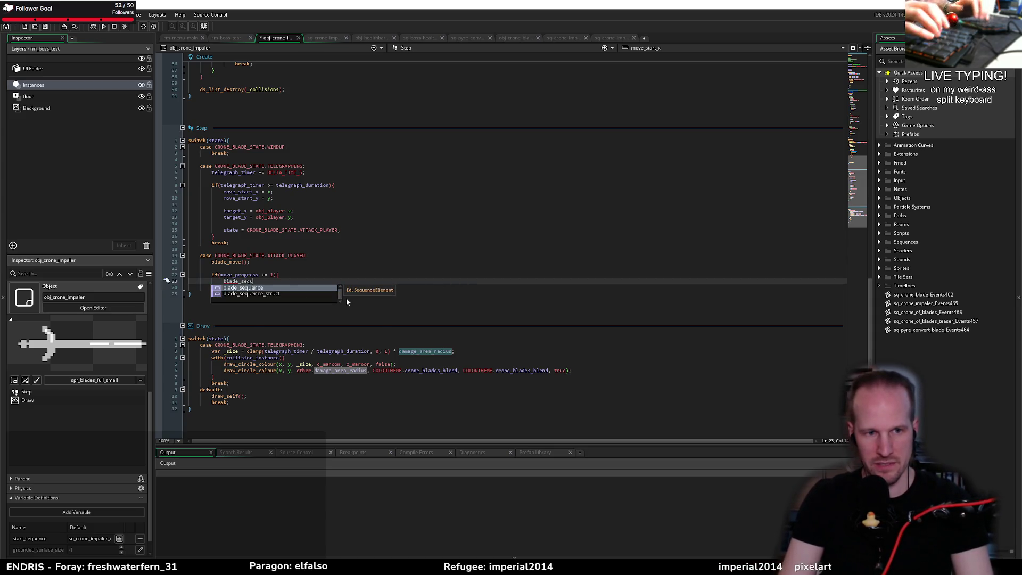
{"action": "key", "text": "Return"}
{"action": "type", "text": "= layer_seq"}
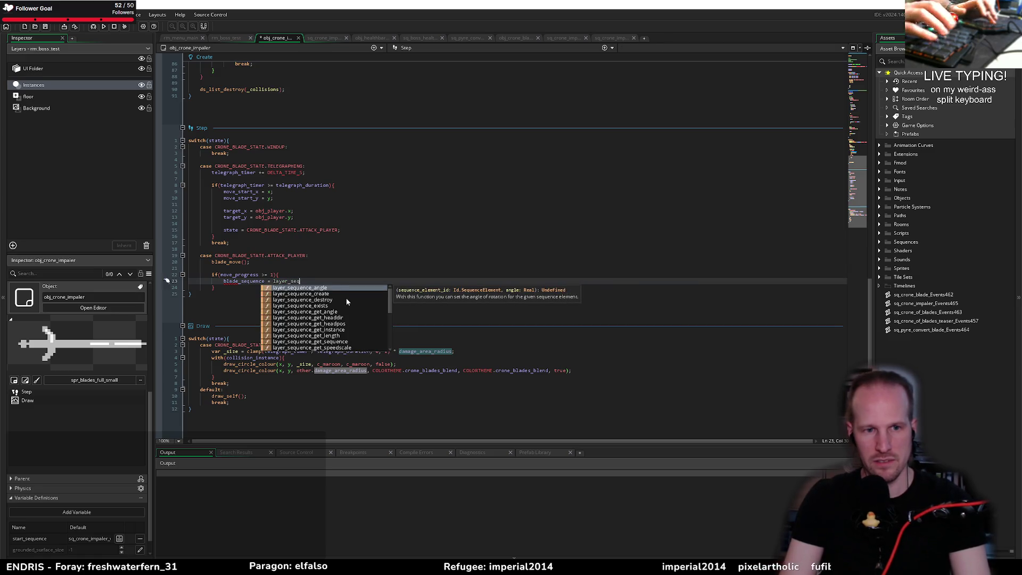
{"action": "type", "text": "uence_create("}
{"action": "key", "text": "Return"}
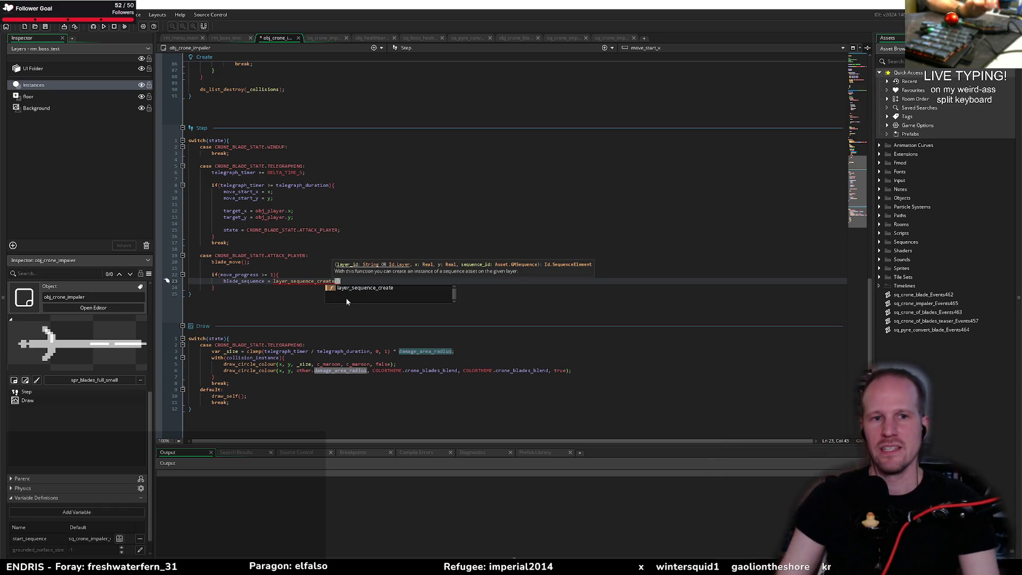
{"action": "type", "text": "\""}
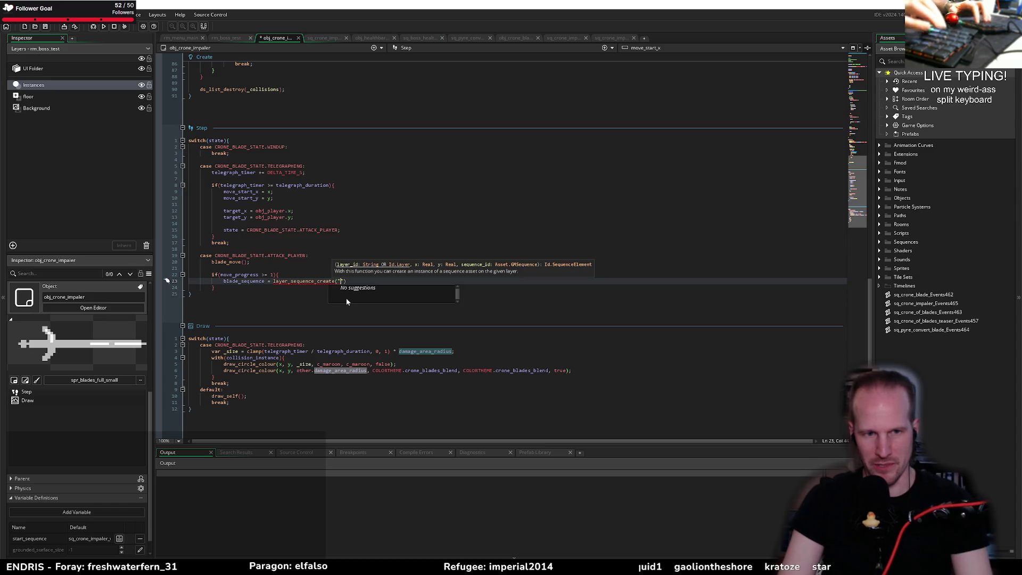
{"action": "type", "text": "es\","}
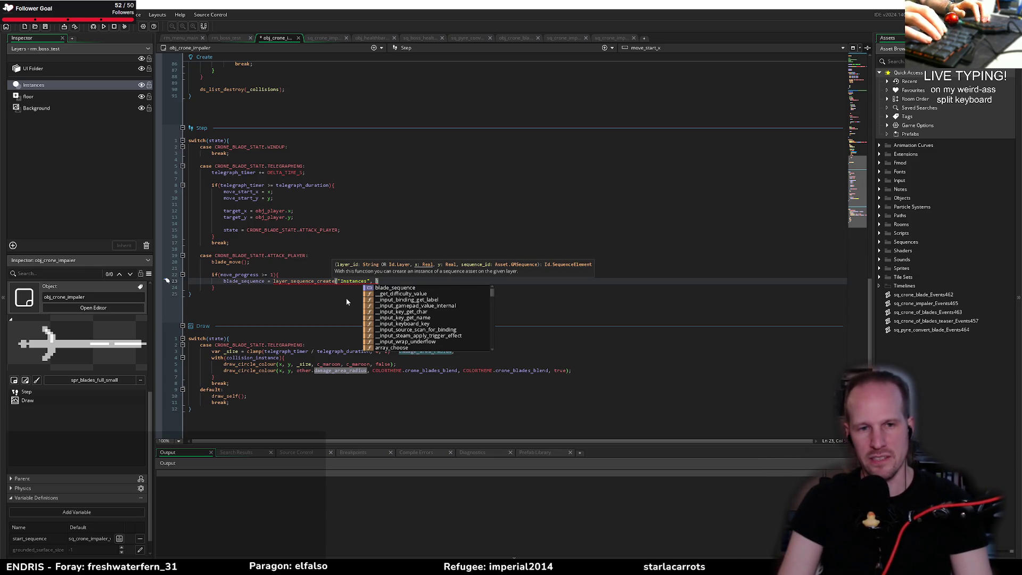
{"action": "type", "text": "x, ye"}
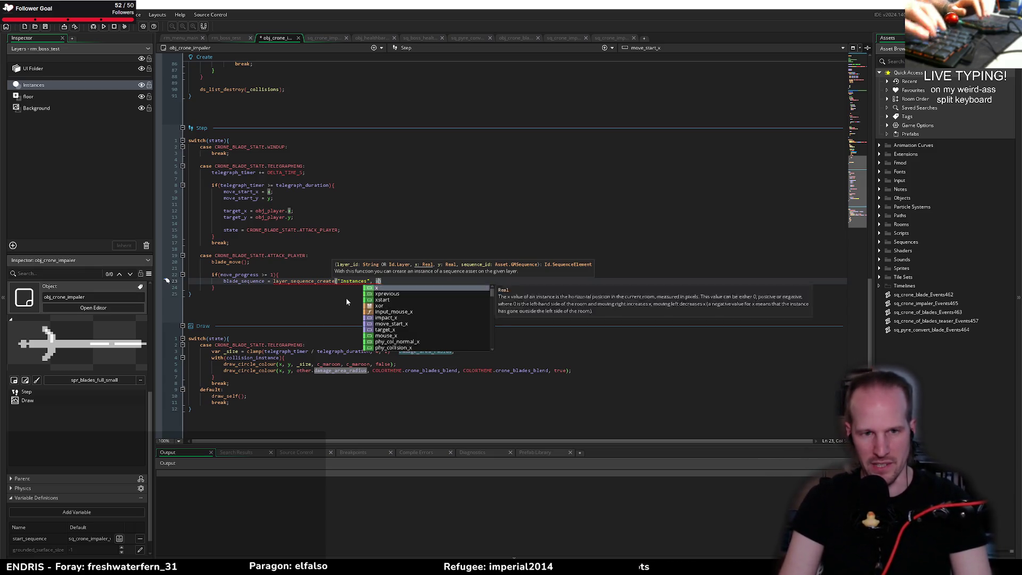
{"action": "key", "text": "BackSpace"}
Add a comma after y and begin the sequence argument with sq_
{"action": "type", "text": ", y,"}
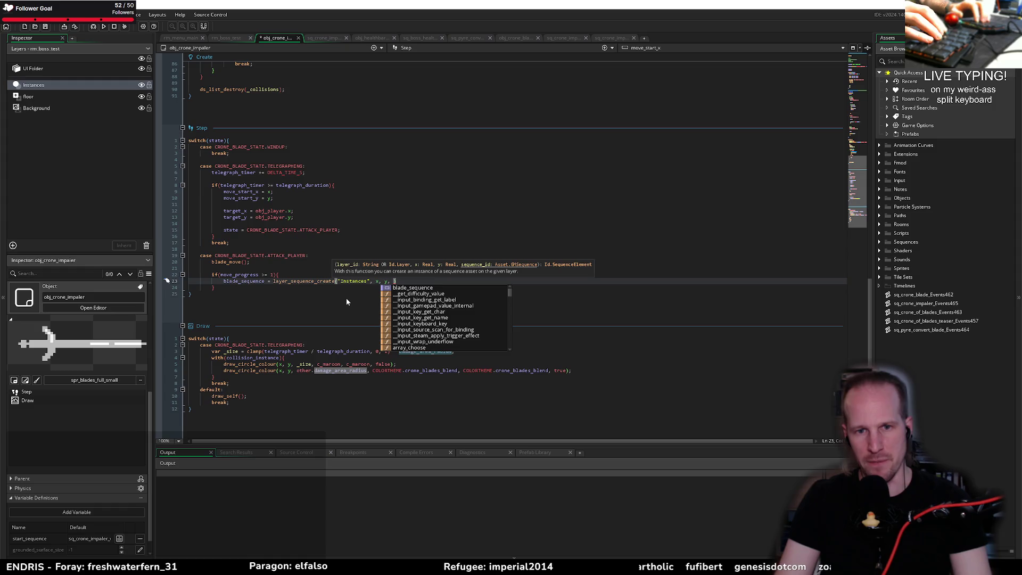
{"action": "type", "text": "sq_"}
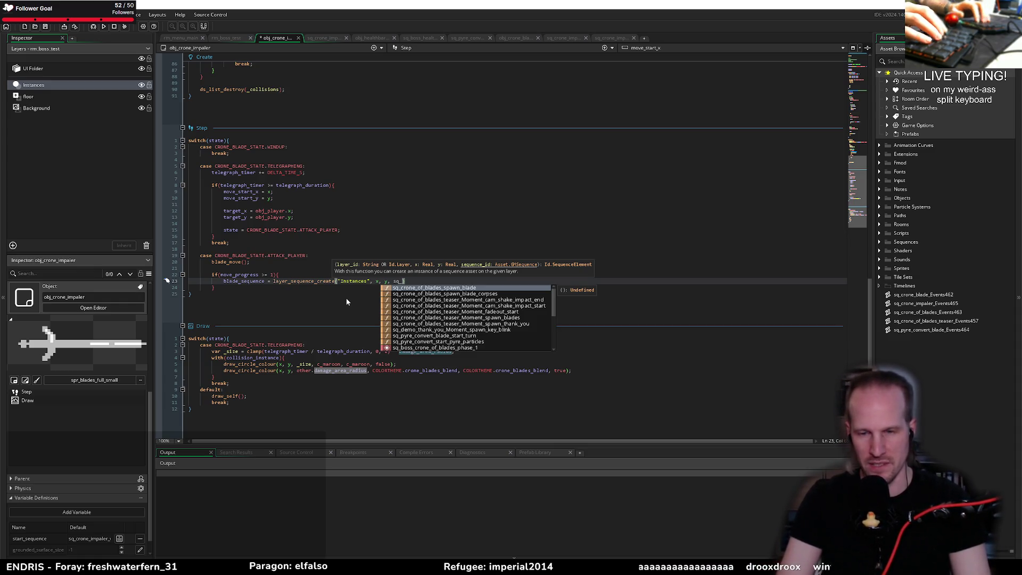
Finish the layer_sequence_create call with sq_crone_impaler_impact); and start a new line
{"action": "type", "text": "crone_"}
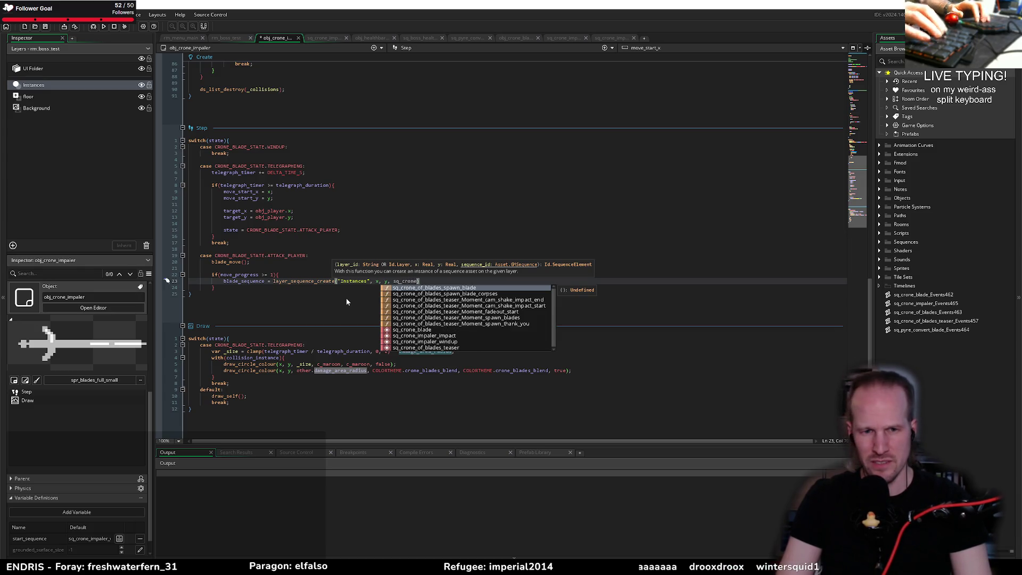
{"action": "type", "text": "impaler_i"}
{"action": "key", "text": "Return"}
{"action": "type", "text": ");"}
{"action": "key", "text": "Return"}
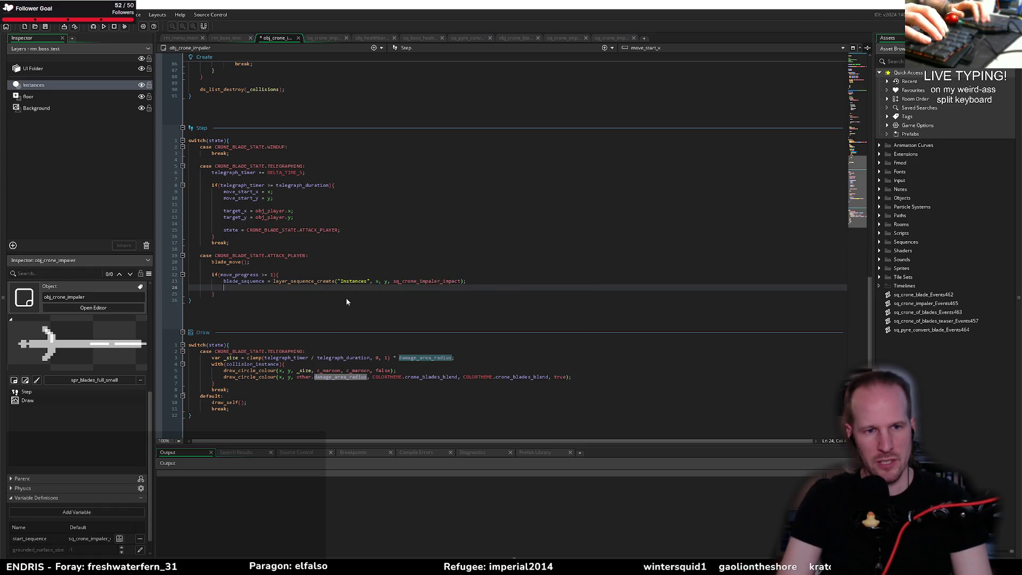
Assign blade_sequence_struct = layer_sequence_get_sequence(blade_sequence); and add blank lines below it
{"action": "type", "text": "var _"}
{"action": "key", "text": "BackSpace"}
{"action": "key", "text": "BackSpace"}
{"action": "key", "text": "BackSpace"}
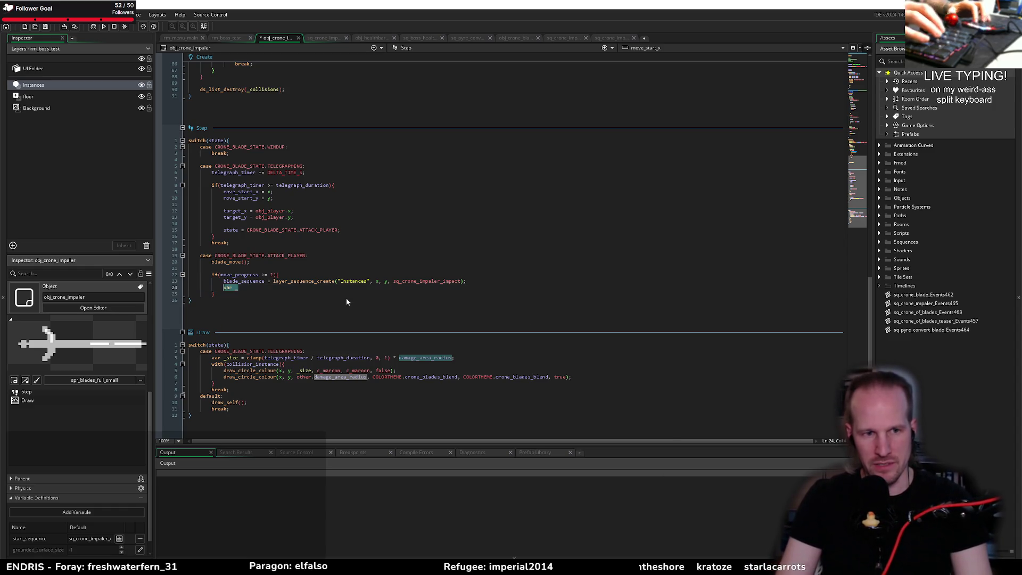
{"action": "type", "text": "blade"}
{"action": "key", "text": "Down"}
{"action": "key", "text": "Down"}
{"action": "key", "text": "Down"}
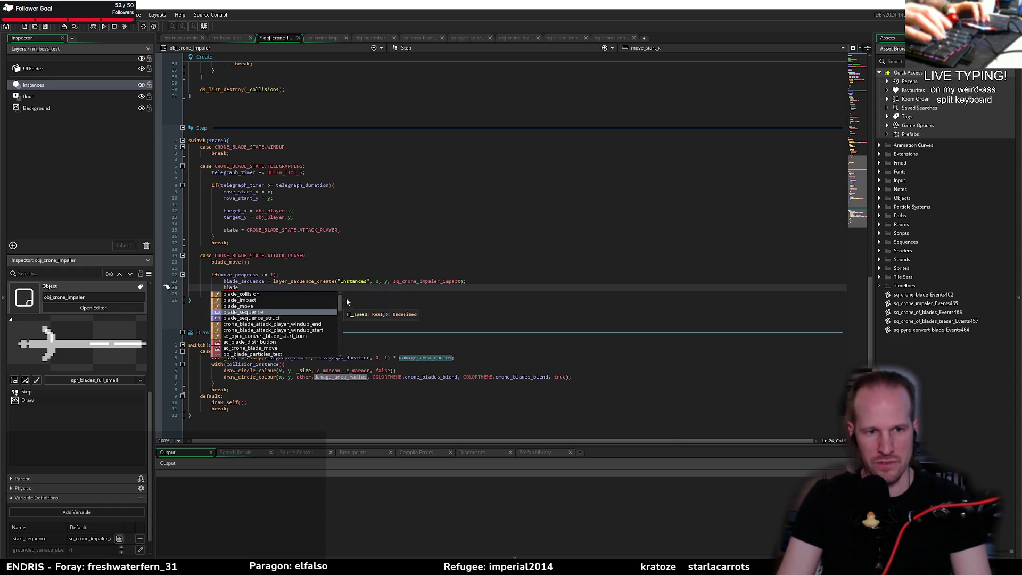
{"action": "key", "text": "Return"}
{"action": "type", "text": "= layer_sequen"}
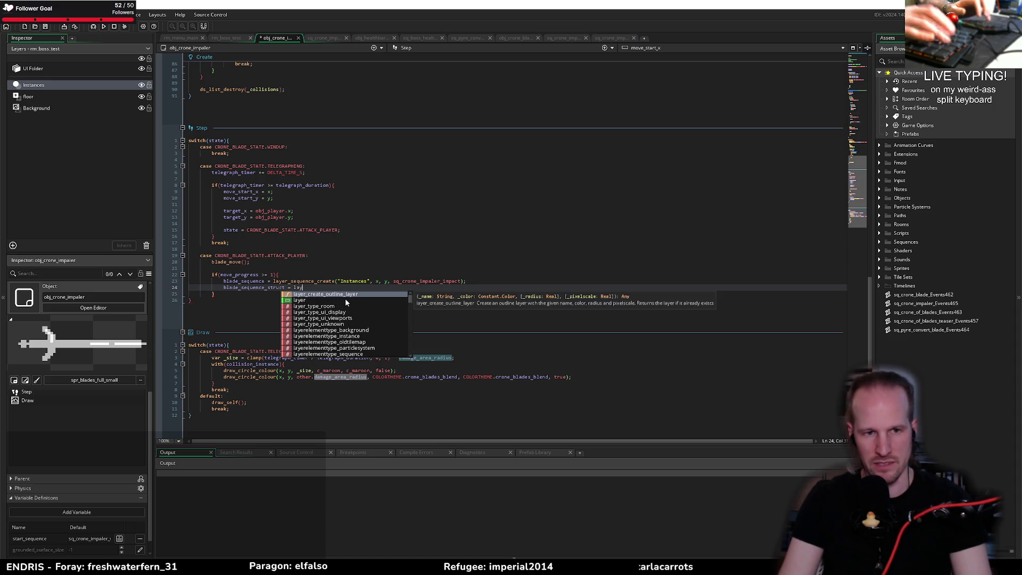
{"action": "key", "text": "Down"}
{"action": "key", "text": "Down"}
{"action": "key", "text": "Down"}
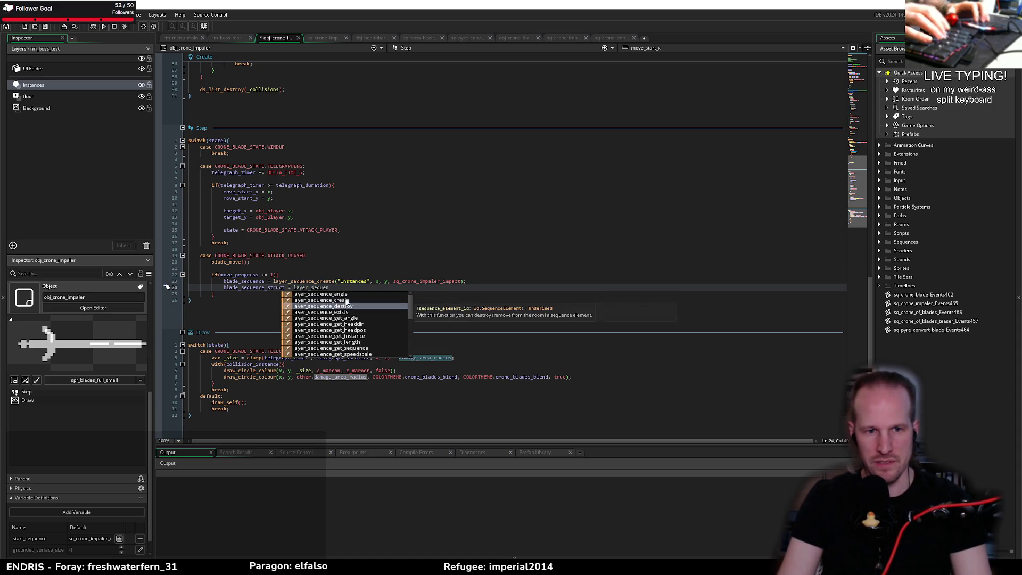
{"action": "key", "text": "Return"}
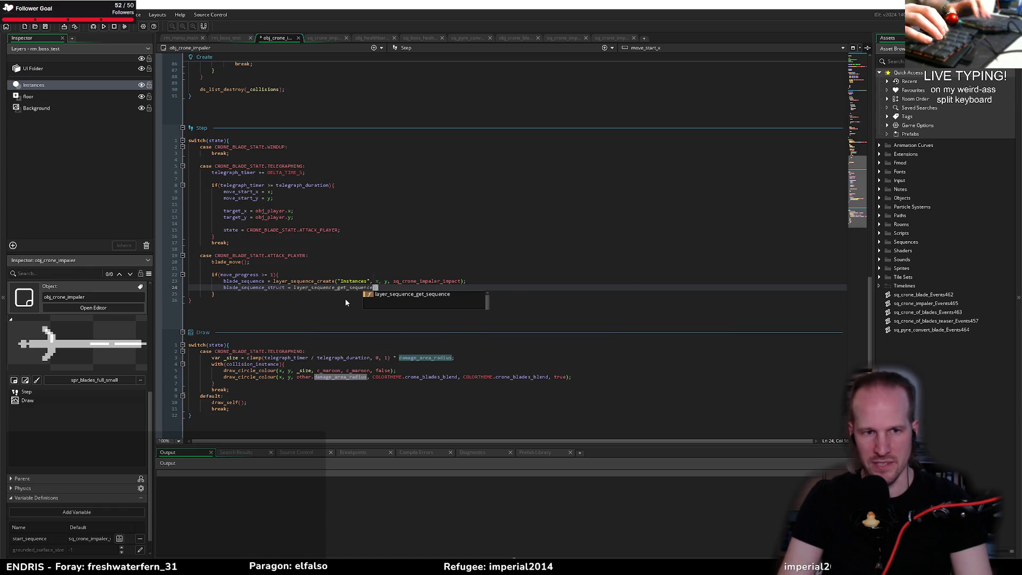
{"action": "type", "text": "blade"}
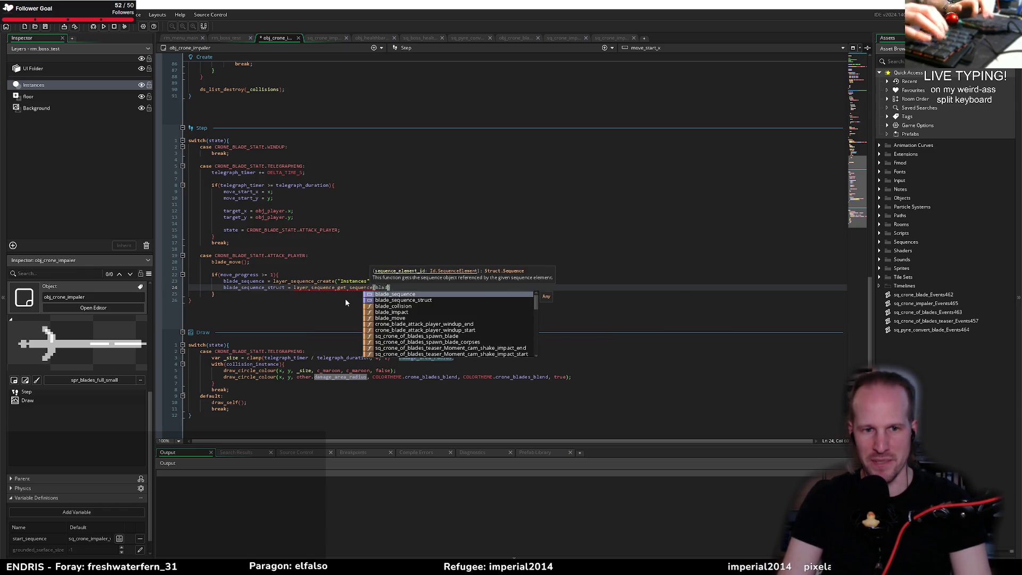
{"action": "key", "text": "Return"}
{"action": "type", "text": ");"}
{"action": "key", "text": "Return"}
{"action": "key", "text": "Return"}
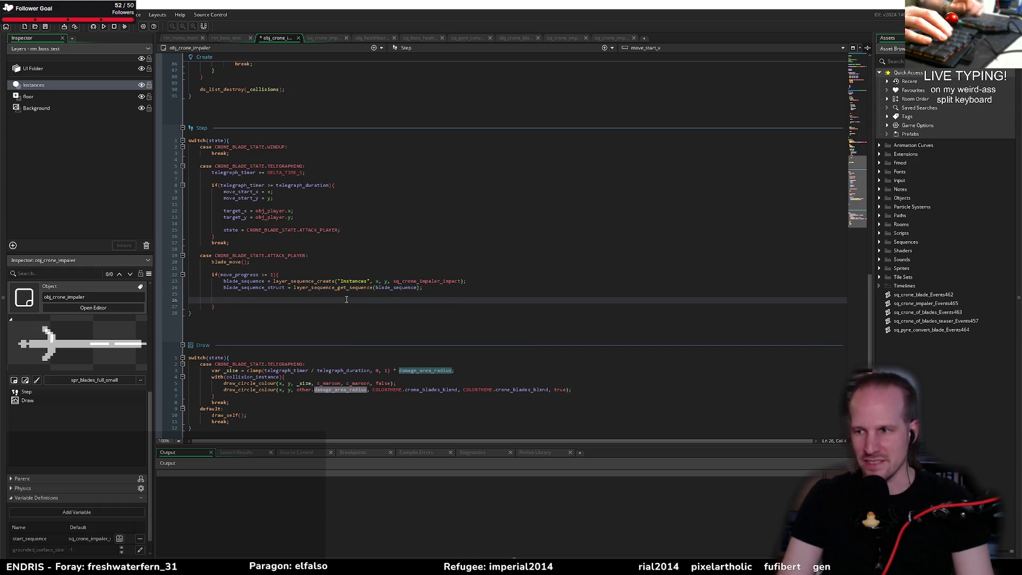
{"action": "key", "text": "shift+Up"}
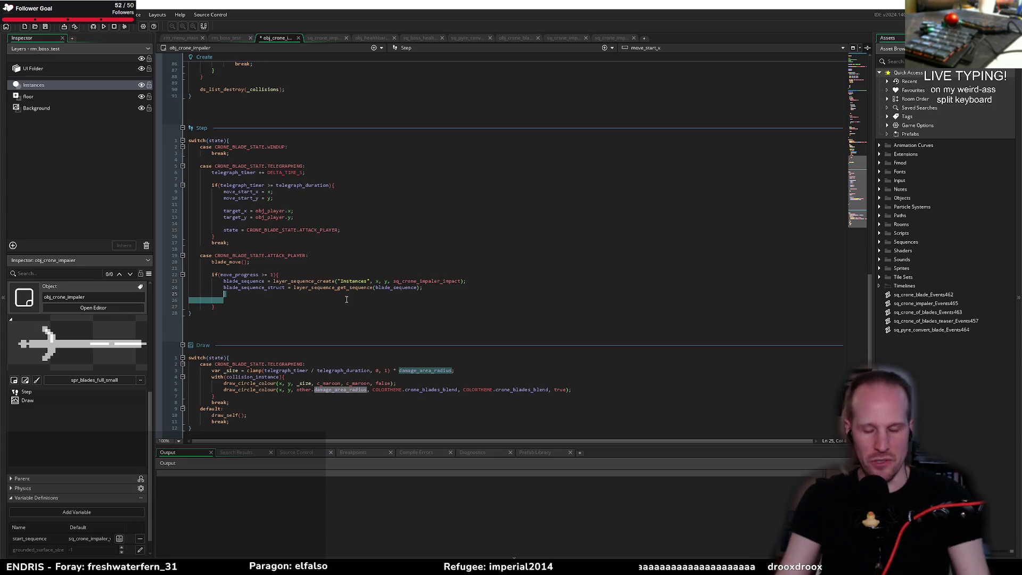
{"action": "key", "text": "Left"}
Begin sequence_instance_override_object(blade_sequence_struct, obj_ and check the impact sequence's obj_crone_impaler track
{"action": "type", "text": "seque"}
{"action": "key", "text": "Down"}
{"action": "key", "text": "Down"}
{"action": "key", "text": "Down"}
{"action": "key", "text": "Return"}
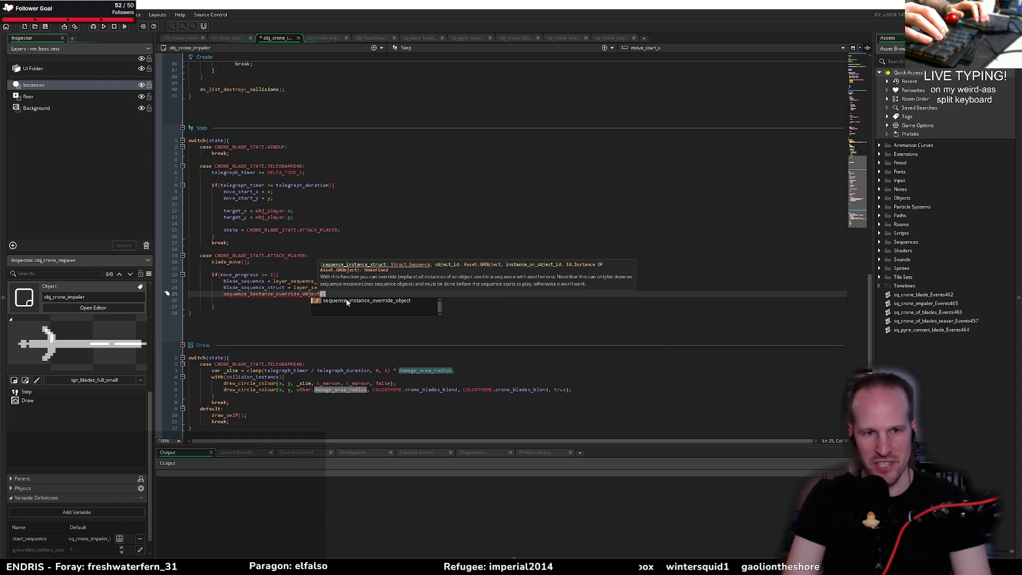
{"action": "type", "text": "blade_sequence_struct, "}
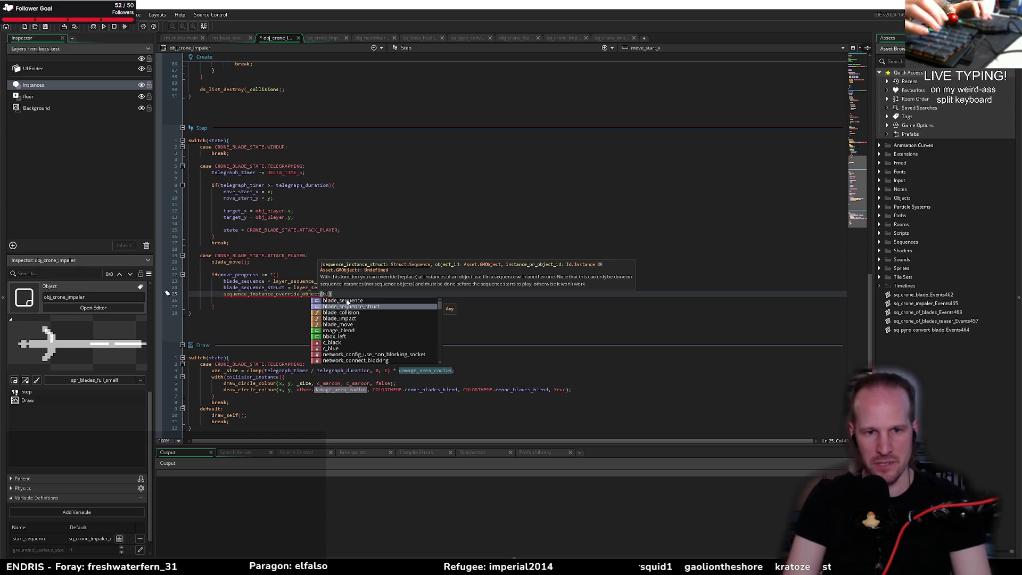
{"action": "type", "text": "obj_"}
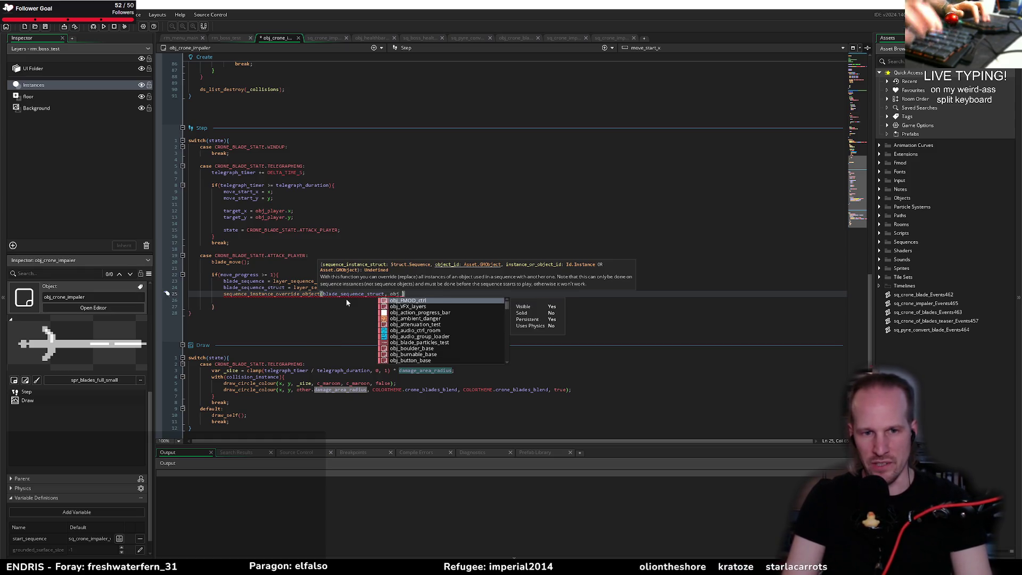
{"action": "key", "text": "Escape"}
{"action": "key", "text": "Down"}
{"action": "key", "text": "Down"}
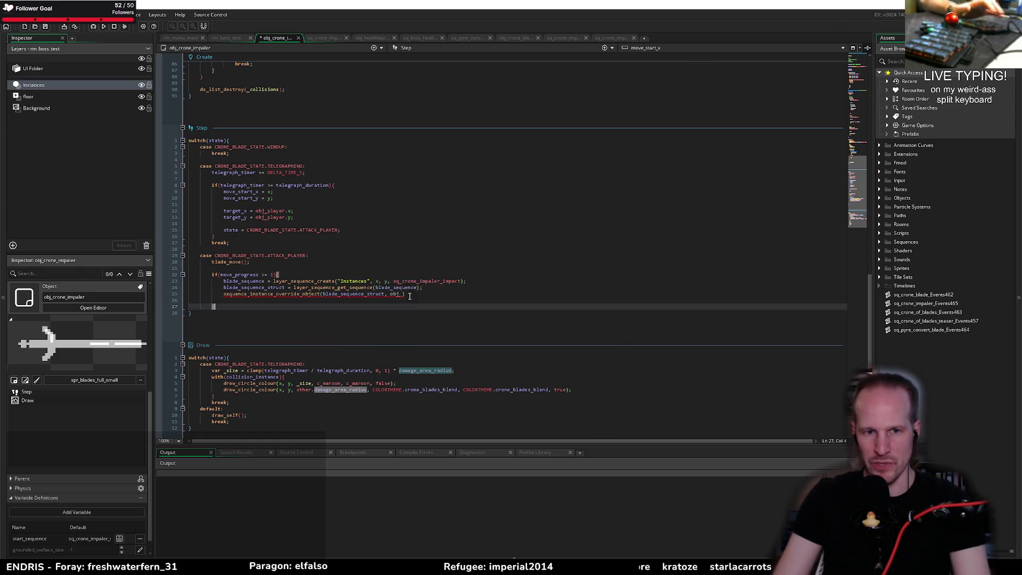
{"action": "middle_click", "coordinate": [433, 285]}
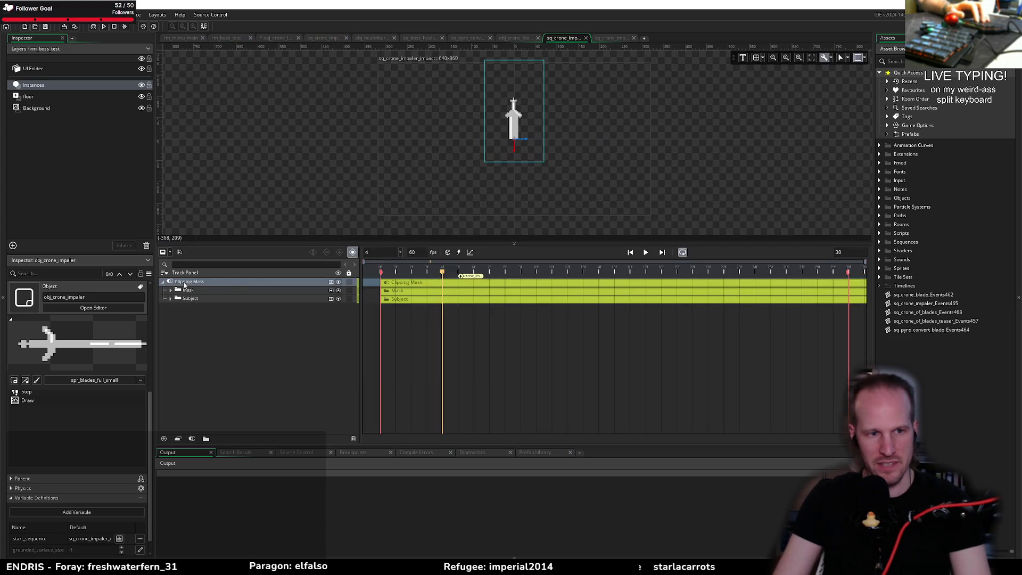
{"action": "left_click", "coordinate": [171, 299]}
{"action": "left_click", "coordinate": [204, 308]}
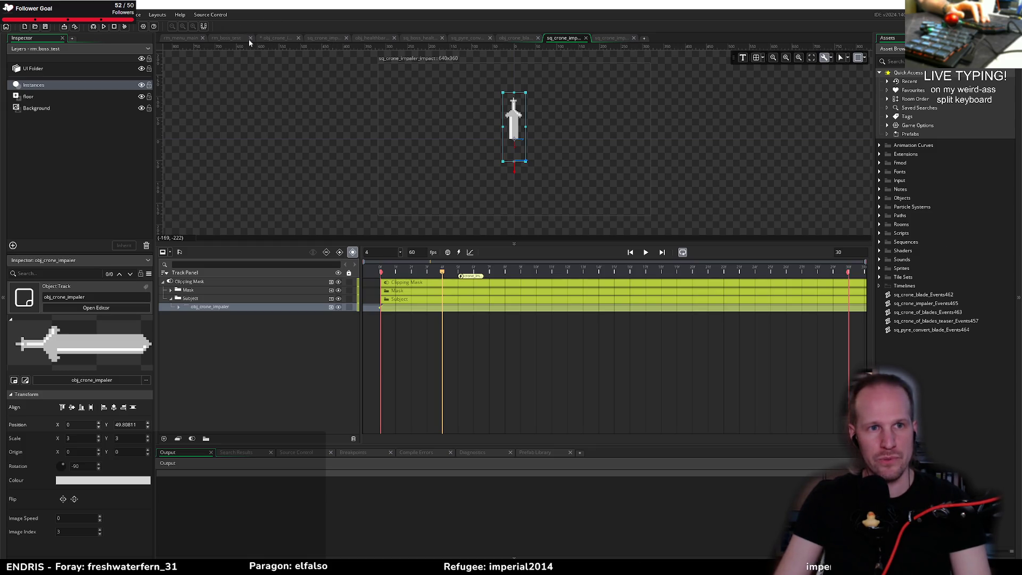
Complete the override call with object_index and id, then save the Step event code
{"action": "left_click", "coordinate": [263, 39]}
{"action": "left_click", "coordinate": [400, 294]}
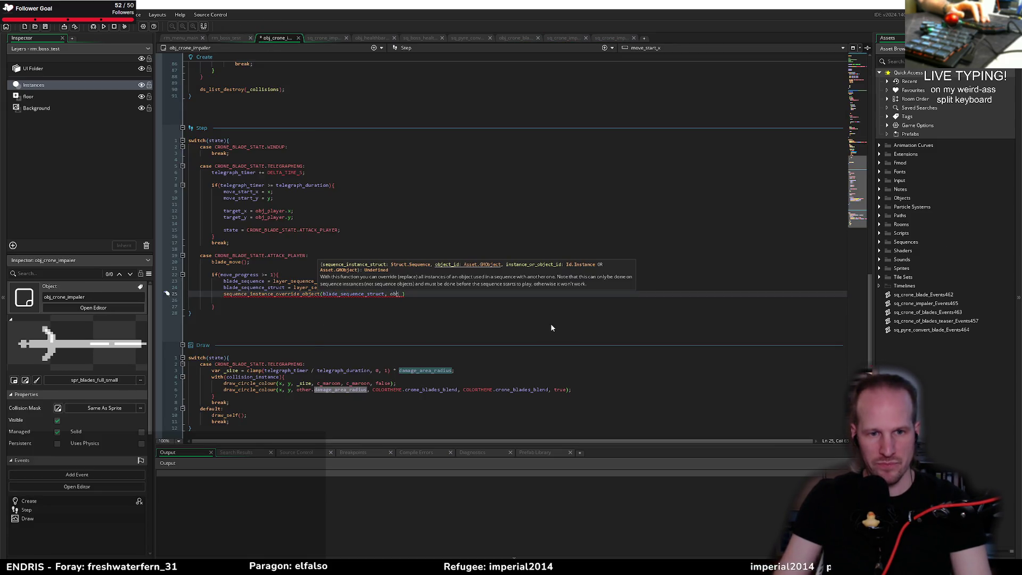
{"action": "type", "text": "ect_"}
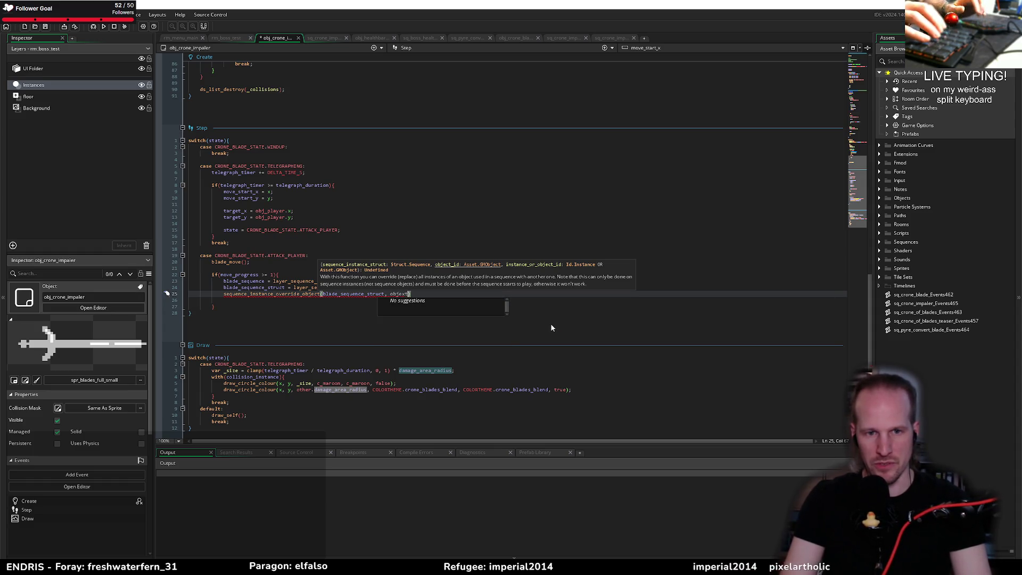
{"action": "type", "text": "_index"}
{"action": "key", "text": "Return"}
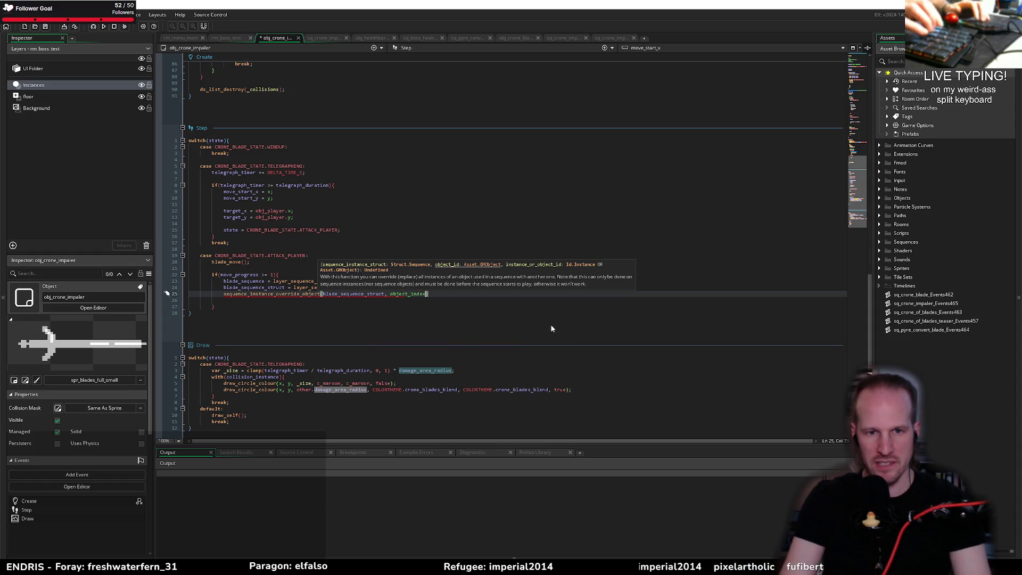
{"action": "type", "text": ", id);"}
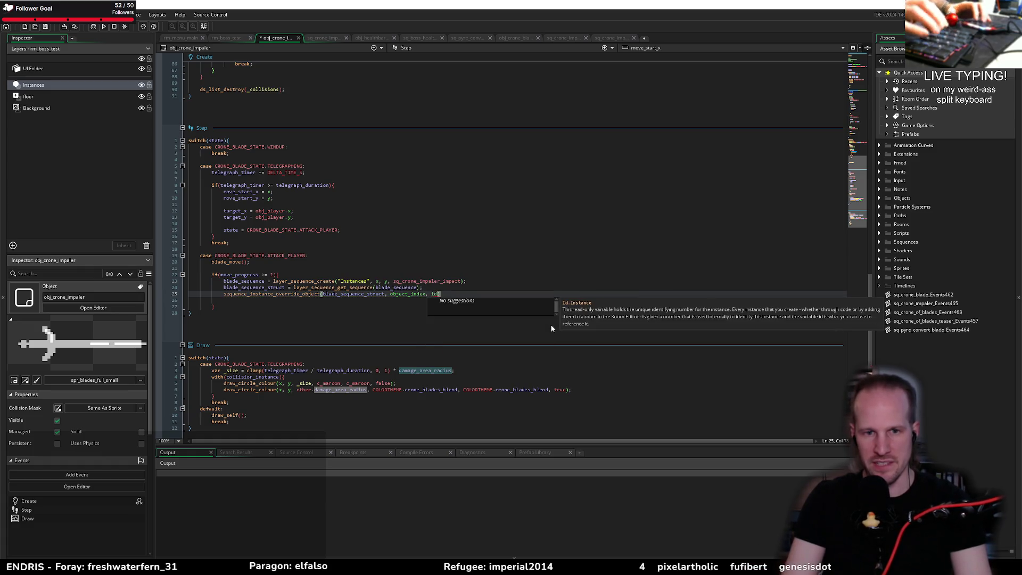
{"action": "key", "text": "ctrl+s"}
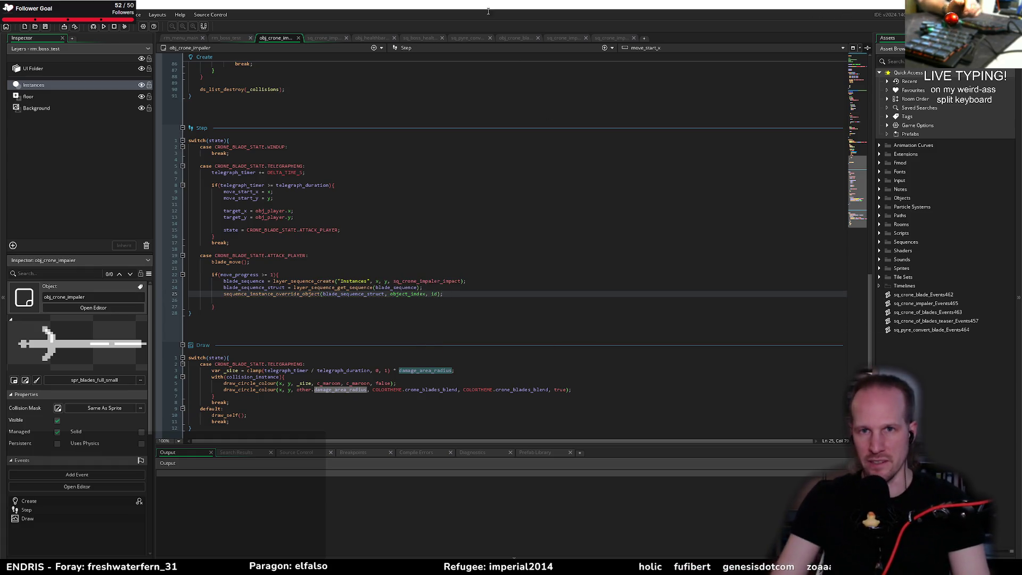
{"action": "left_click", "coordinate": [612, 37]}
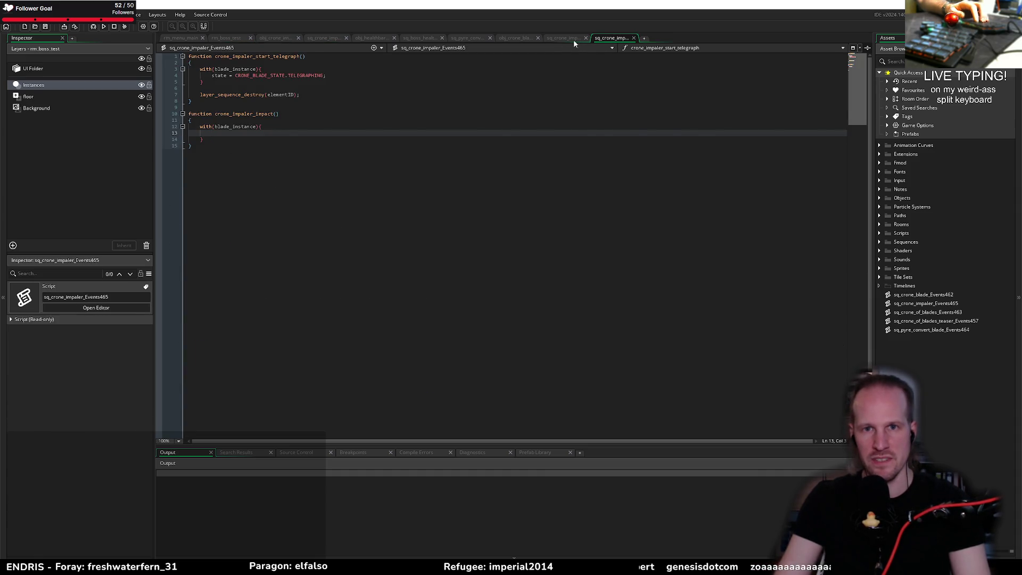
{"action": "left_click", "coordinate": [576, 38]}
{"action": "left_click", "coordinate": [202, 311]}
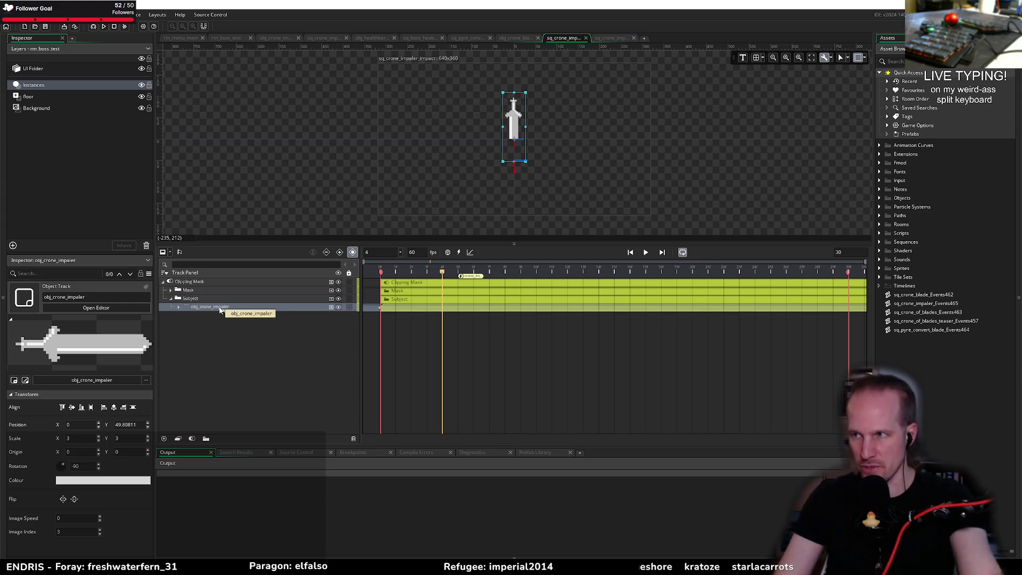
{"action": "left_click", "coordinate": [234, 318]}
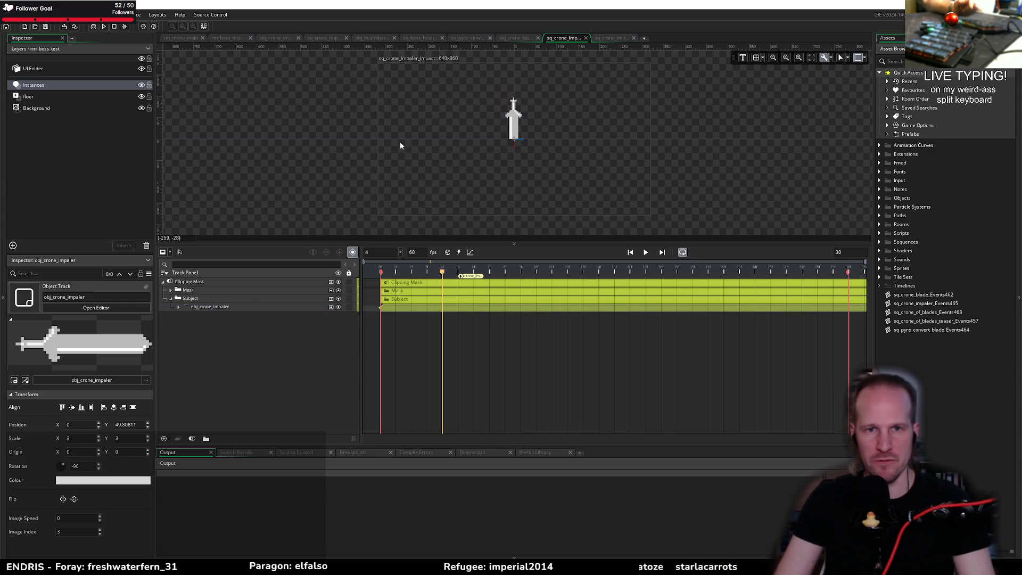
{"action": "left_click", "coordinate": [257, 308]}
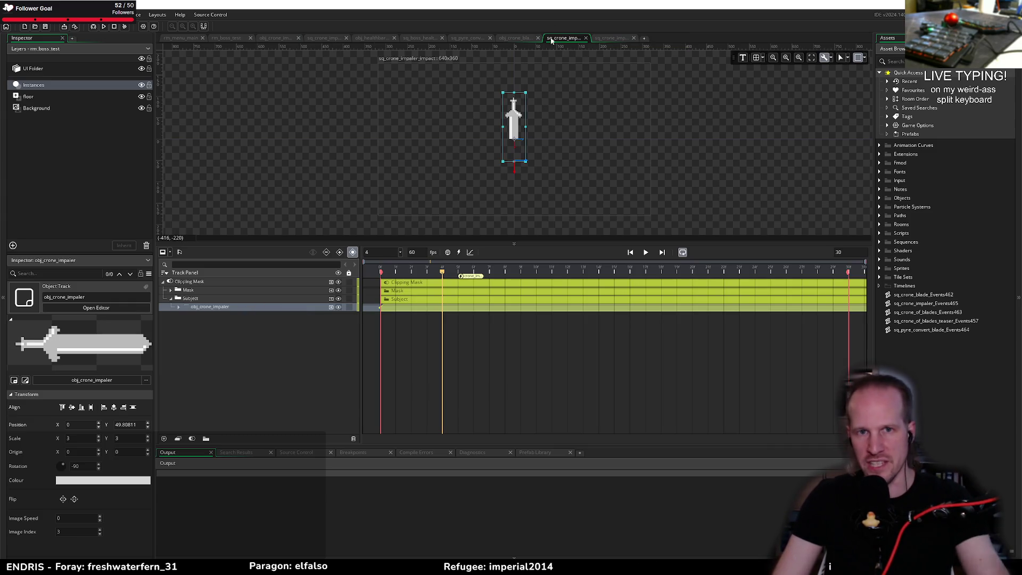
{"action": "left_click", "coordinate": [257, 37]}
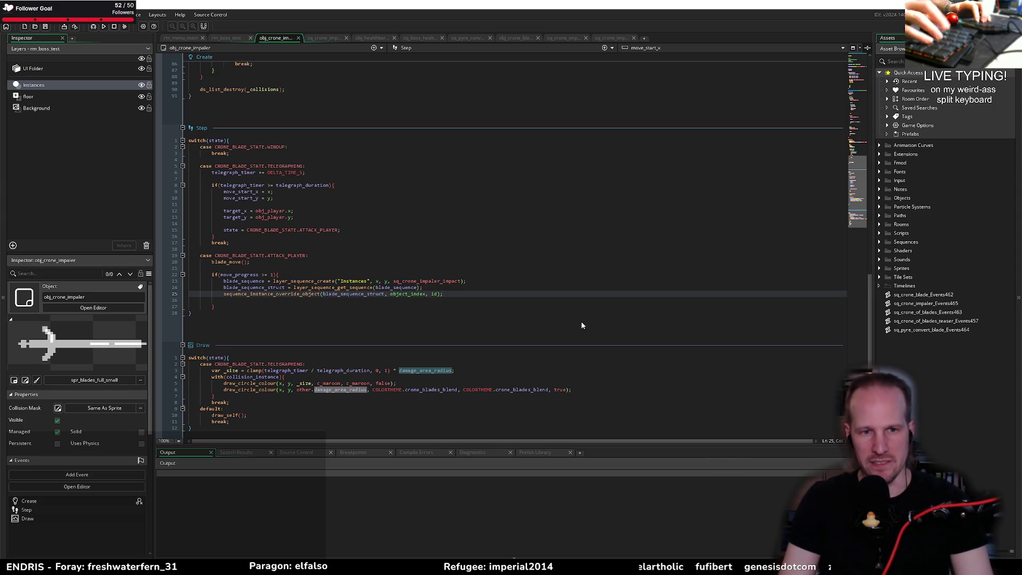
Below the override call, add state = CRONE_BLADE_STATE.PENETRATING; and save the Step event
{"action": "key", "text": "Down"}
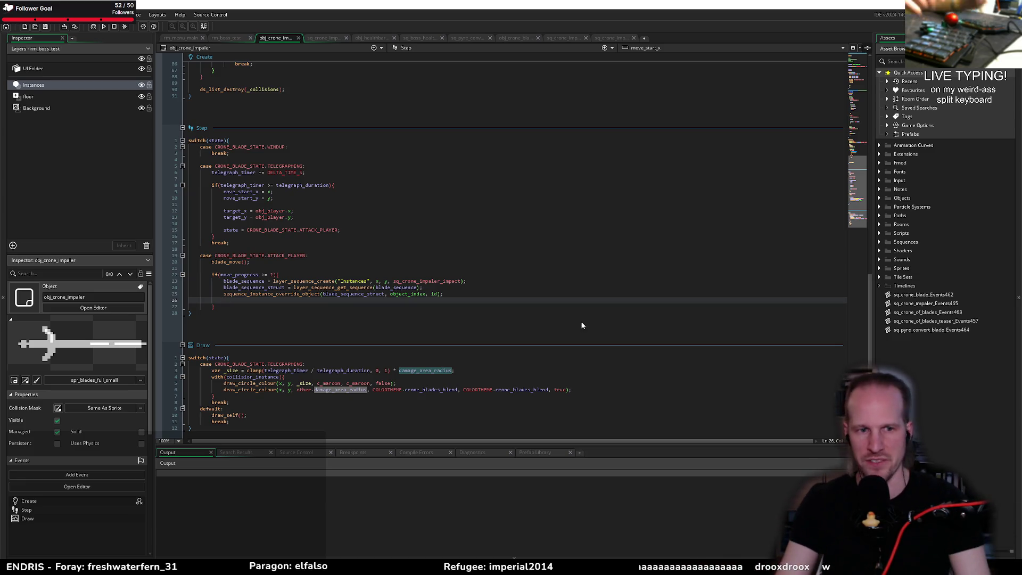
{"action": "key", "text": "Return"}
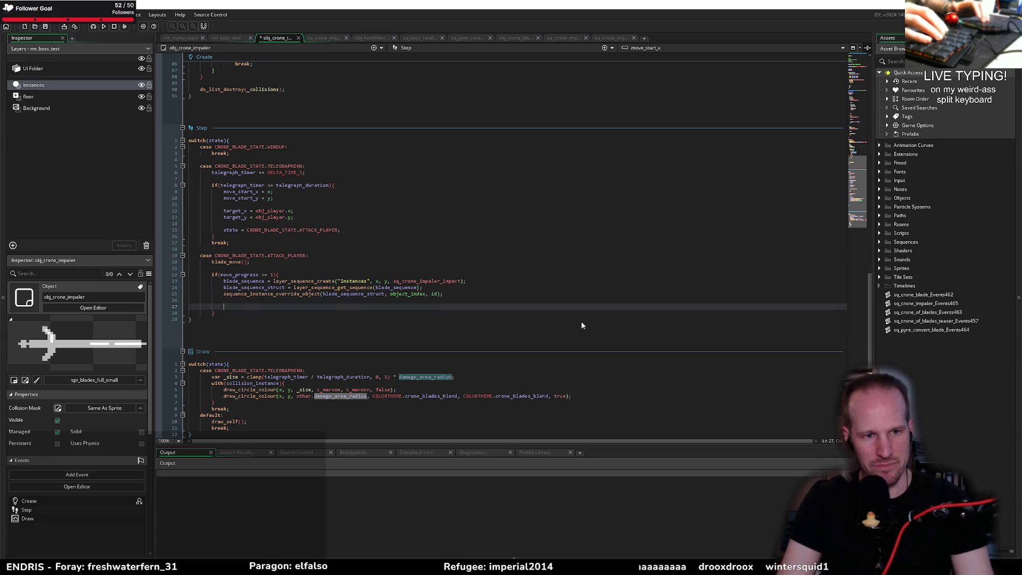
{"action": "key", "text": "BackSpace"}
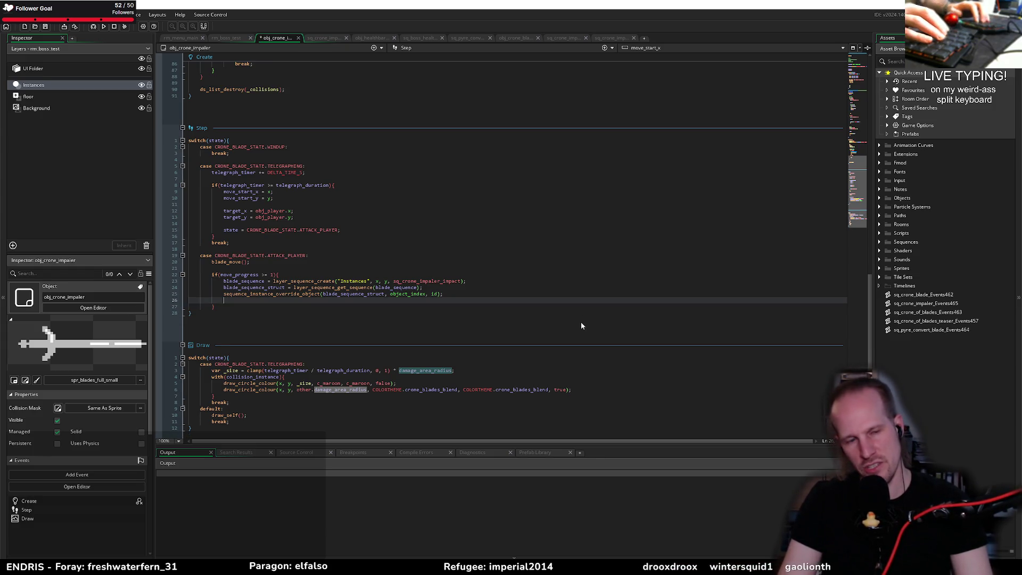
{"action": "key", "text": "BackSpace"}
{"action": "key", "text": "Return"}
{"action": "key", "text": "Return"}
{"action": "type", "text": "state_"}
{"action": "key", "text": "BackSpace"}
{"action": "type", "text": "="}
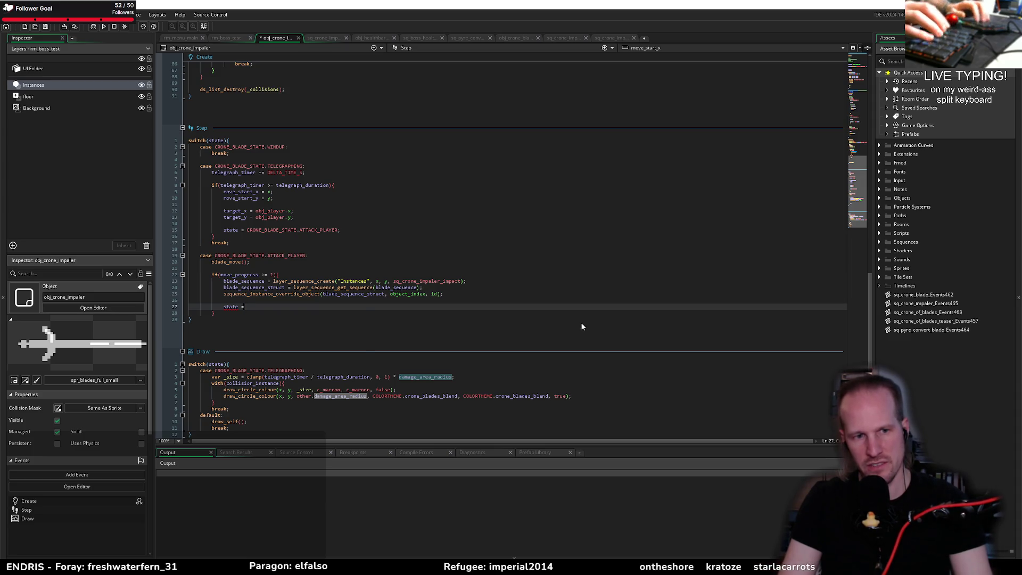
{"action": "type", "text": " CRONE_BLADE_STATE."}
{"action": "key", "text": "Down"}
{"action": "key", "text": "Down"}
{"action": "key", "text": "Down"}
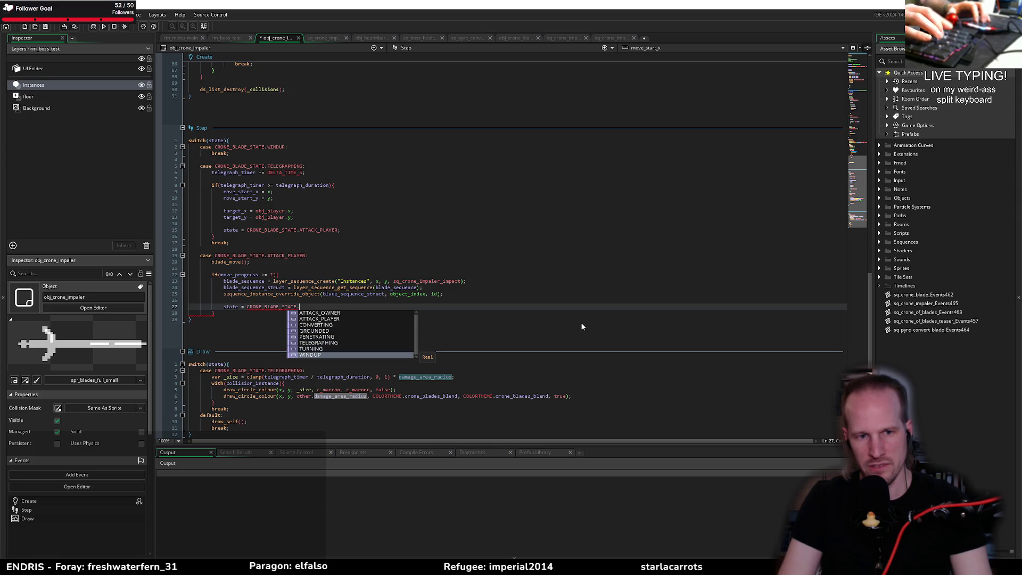
{"action": "key", "text": "Down"}
{"action": "key", "text": "Down"}
{"action": "key", "text": "Down"}
{"action": "key", "text": "Down"}
{"action": "key", "text": "Down"}
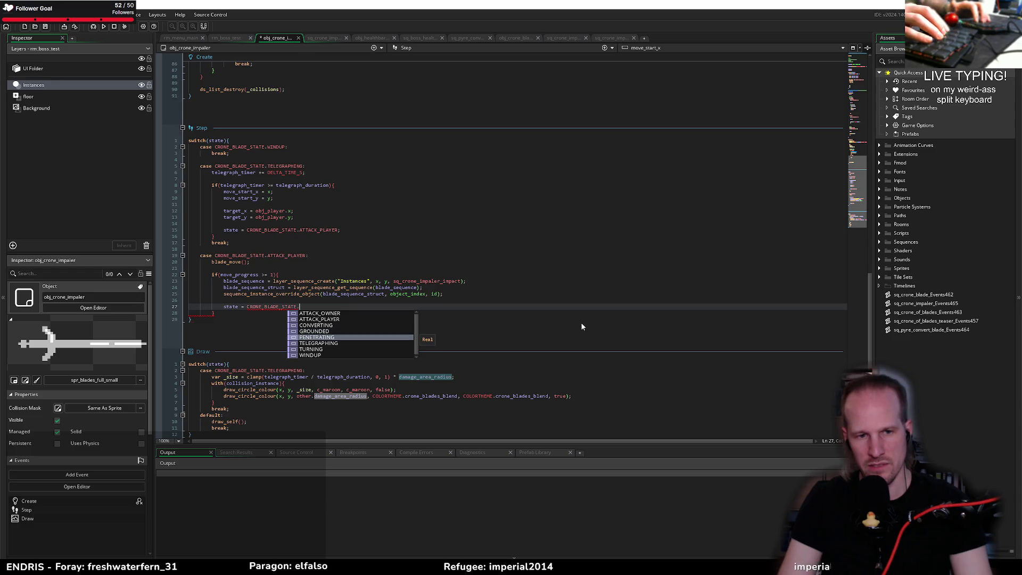
{"action": "key", "text": "Return"}
{"action": "type", "text": ";"}
{"action": "key", "text": "ctrl+s"}
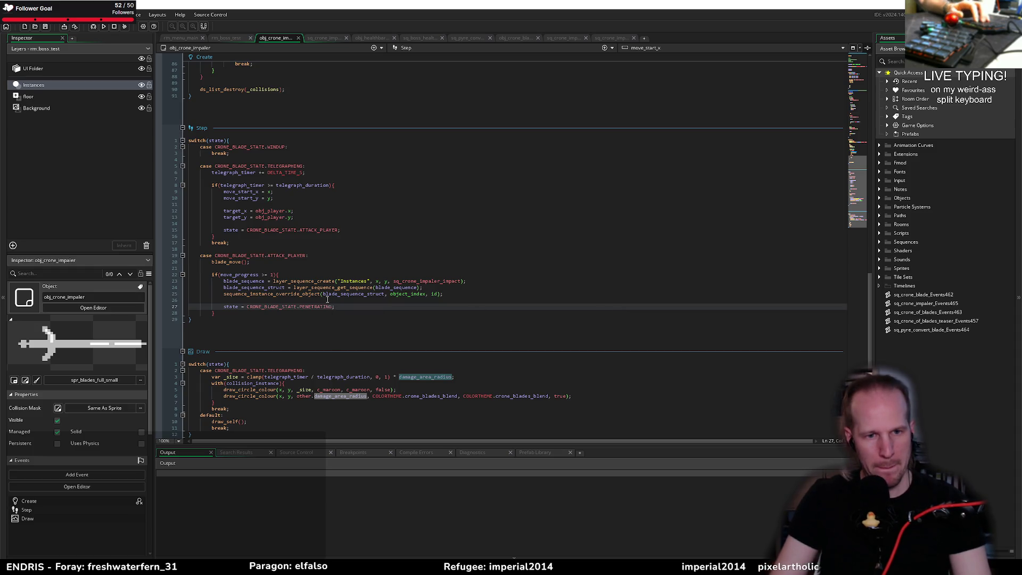
Replace PENETRATING with GROUNDED so the line reads state = CRONE_BLADE_STATE.GROUNDED;
{"action": "left_click", "coordinate": [397, 303]}
{"action": "left_click", "coordinate": [378, 307]}
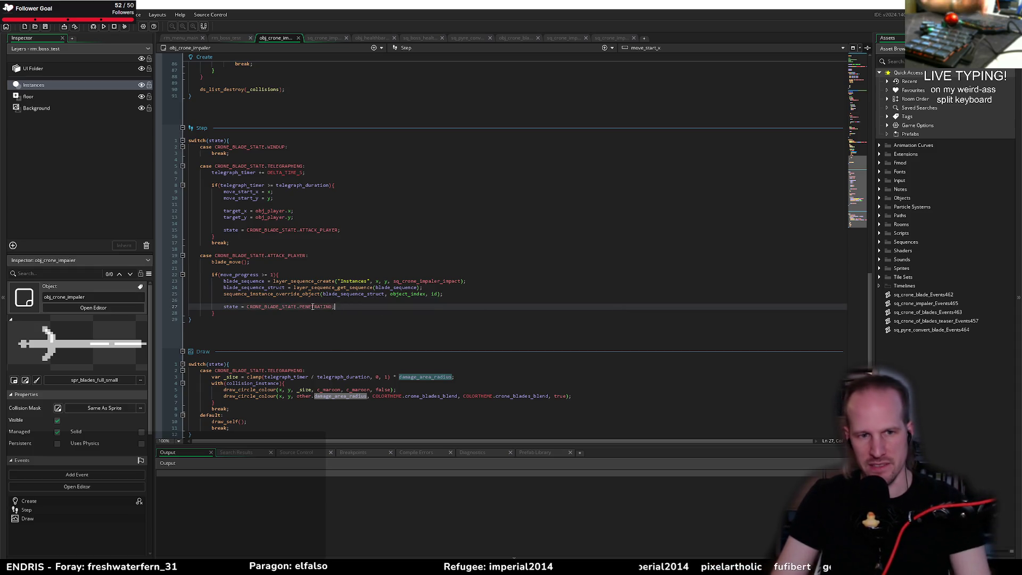
{"action": "type", "text": "GROUNDED"}
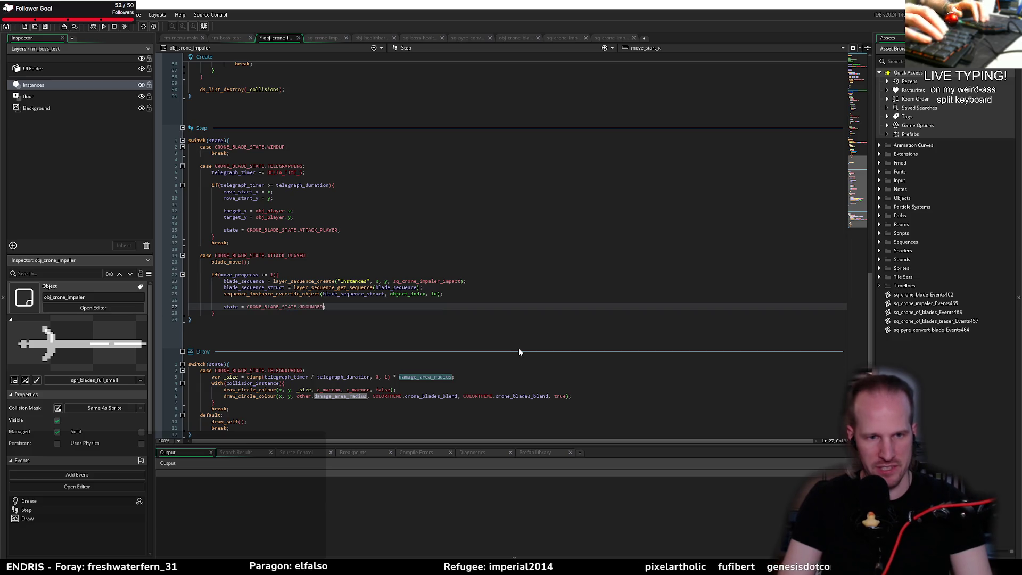
{"action": "type", "text": ";"}
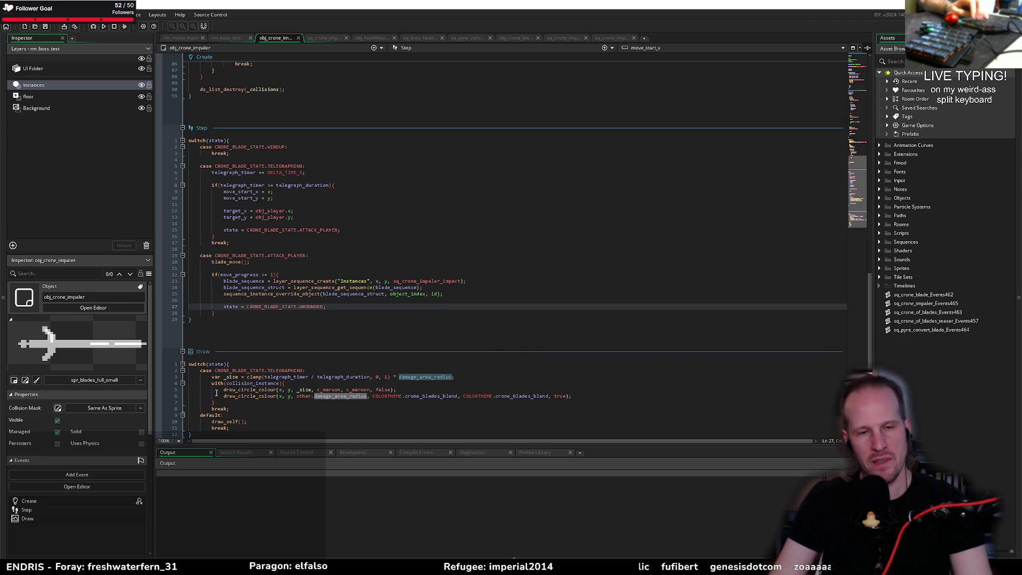
{"action": "left_click", "coordinate": [326, 299]}
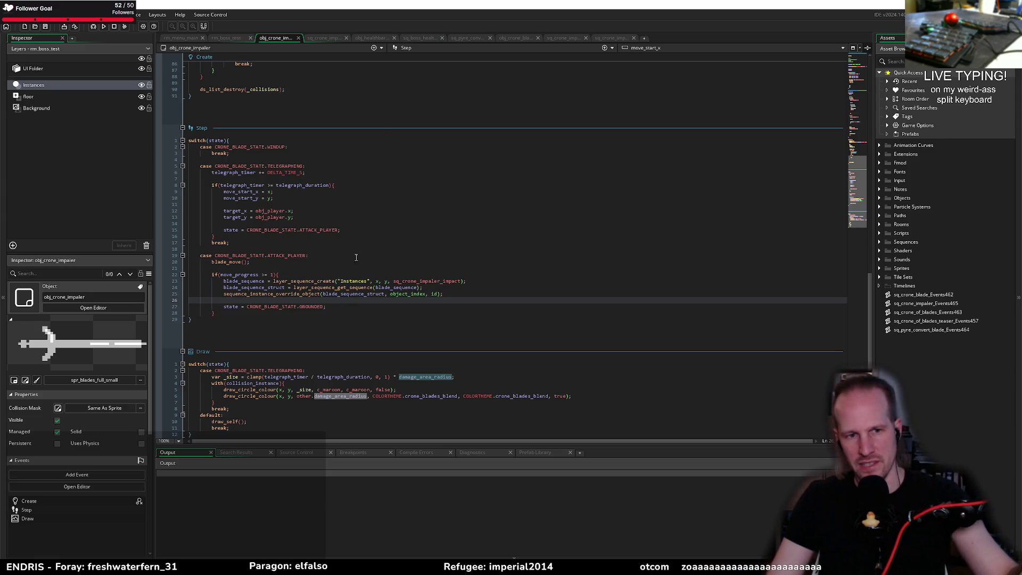
{"action": "mouse_move", "coordinate": [312, 307]}
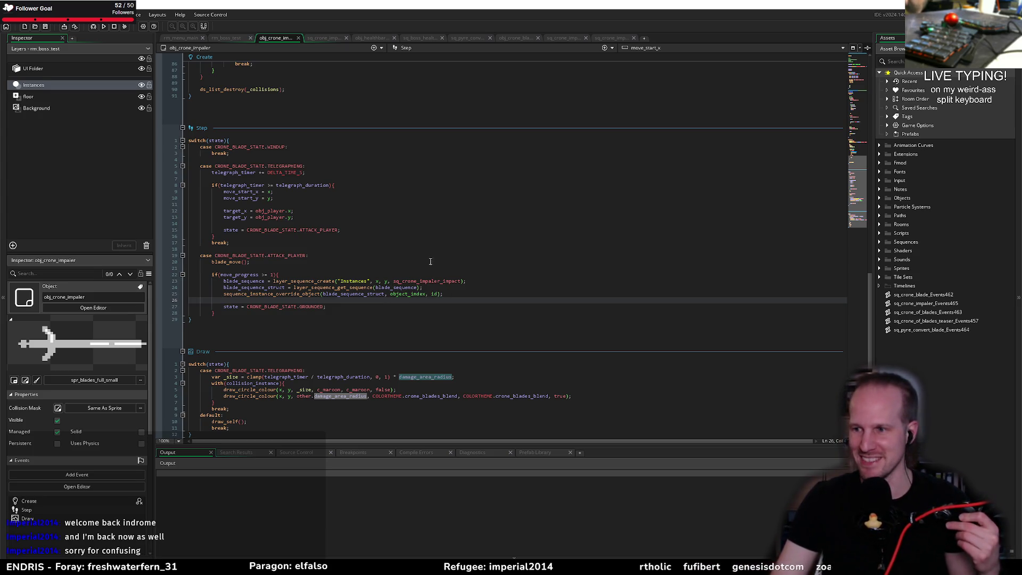
{"action": "left_click", "coordinate": [353, 307]}
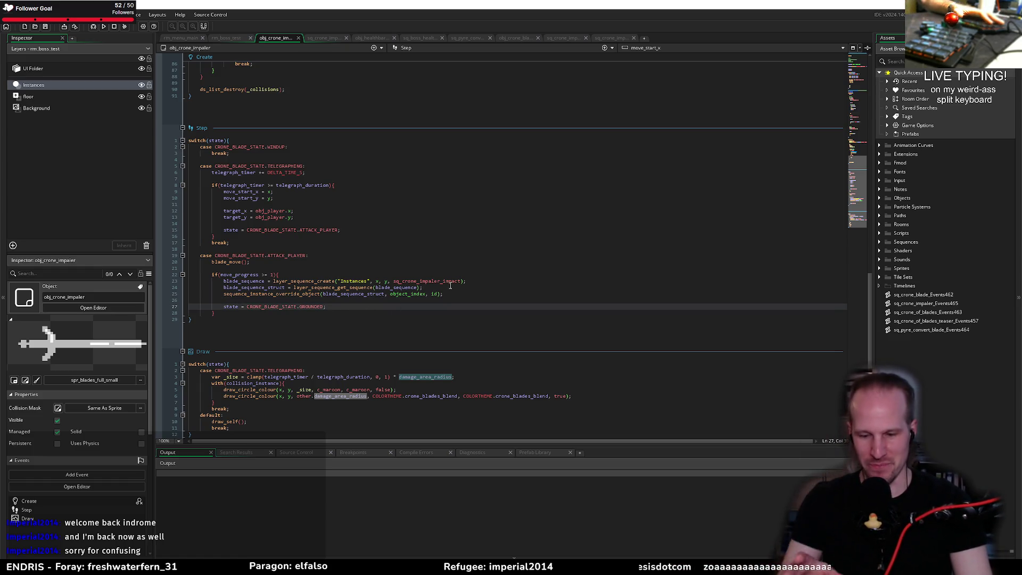
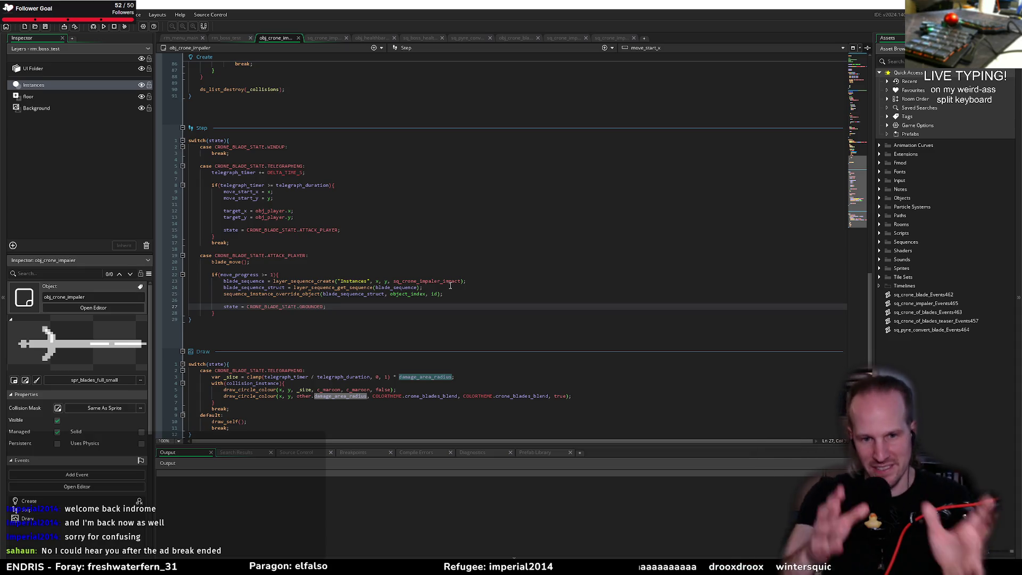
Add break; after the GROUNDED if block in the ATTACK_PLAYER case and save the code
{"action": "left_click", "coordinate": [450, 286]}
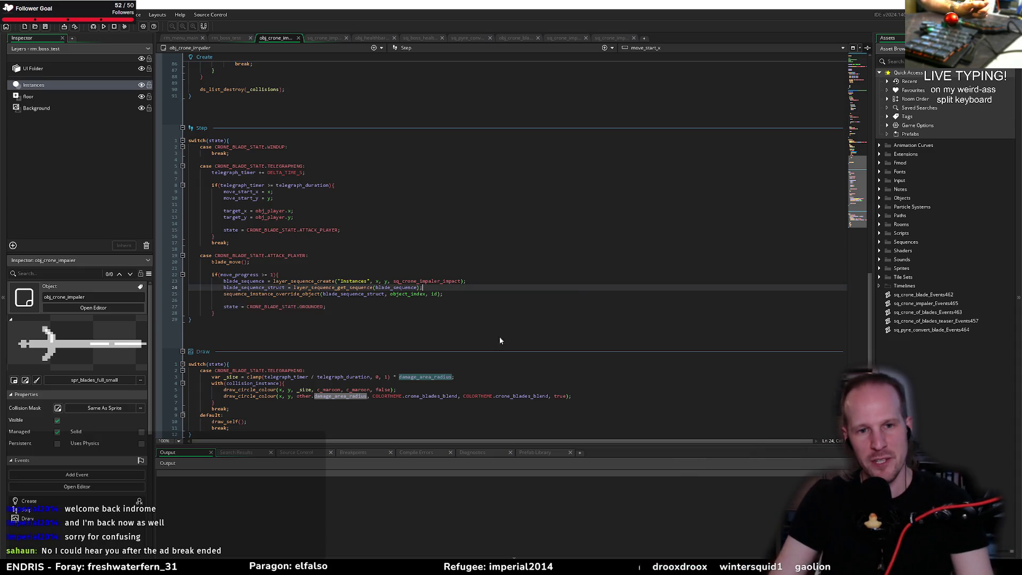
{"action": "left_click", "coordinate": [375, 308]}
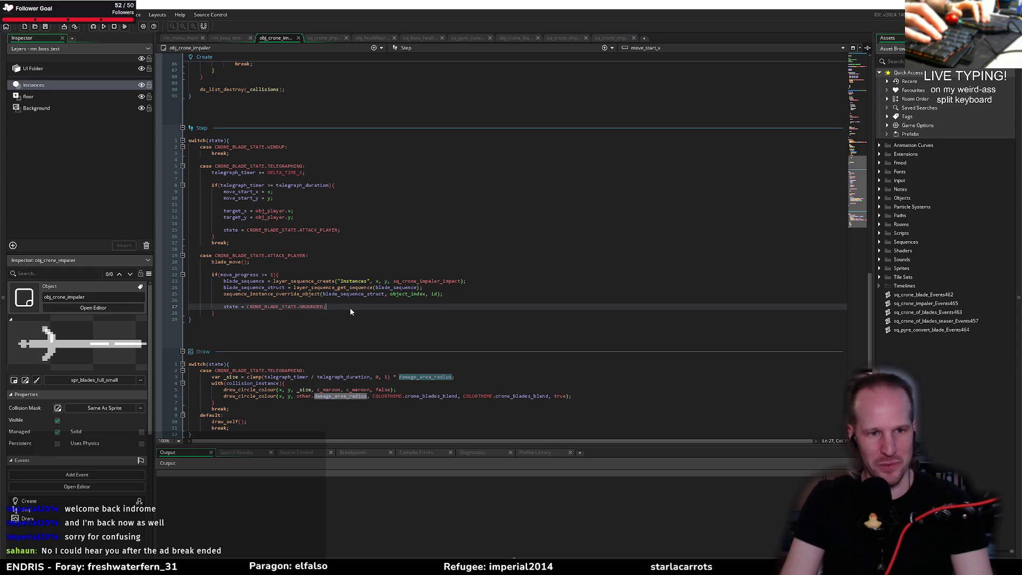
{"action": "key", "text": "Return"}
{"action": "type", "text": "exit;"}
{"action": "key", "text": "BackSpace"}
{"action": "key", "text": "BackSpace"}
{"action": "key", "text": "BackSpace"}
{"action": "type", "text": ";"}
{"action": "key", "text": "Down"}
{"action": "key", "text": "Down"}
{"action": "key", "text": "Return"}
{"action": "key", "text": "Return"}
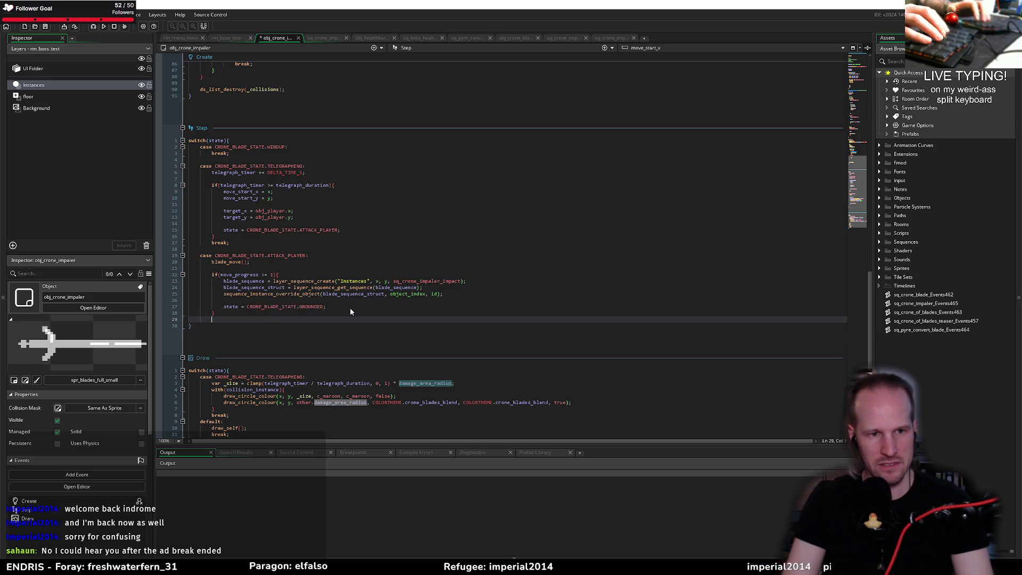
{"action": "type", "text": "break;"}
{"action": "key", "text": "ctrl+s"}
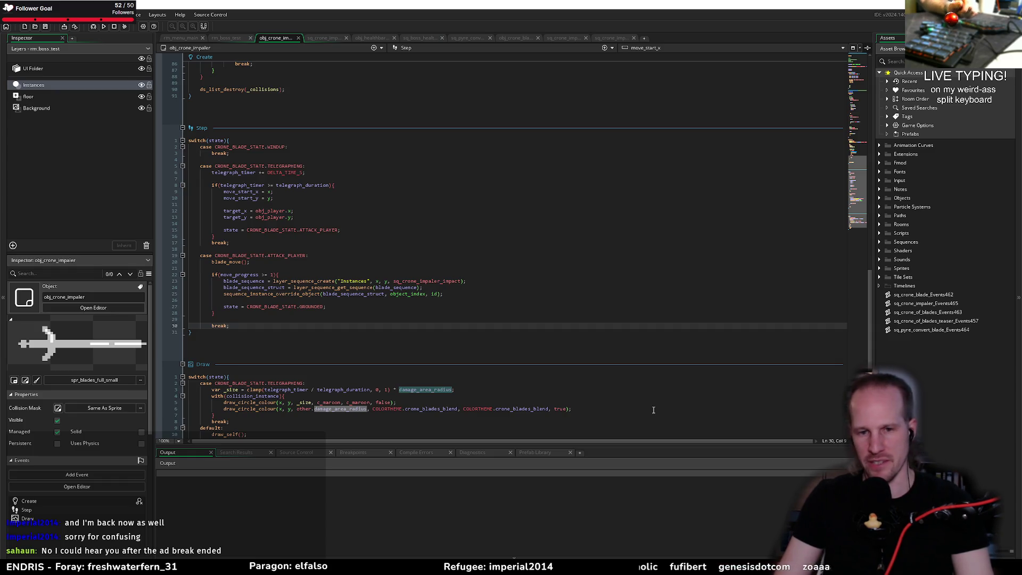
Review the if block's closing brace and the move_progress check, then go to the crone impaler sequence
{"action": "left_click", "coordinate": [272, 321]}
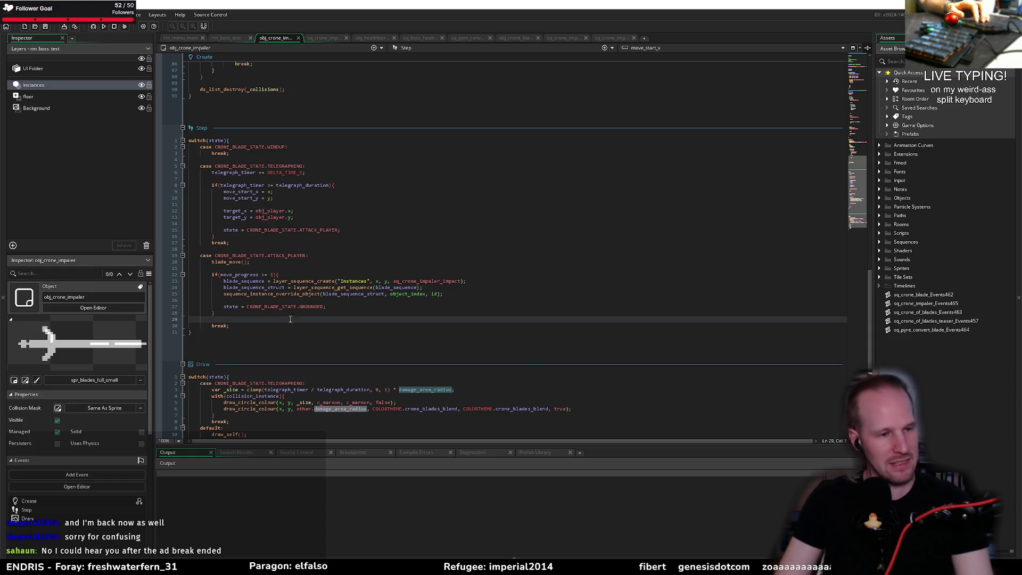
{"action": "left_click", "coordinate": [368, 314]}
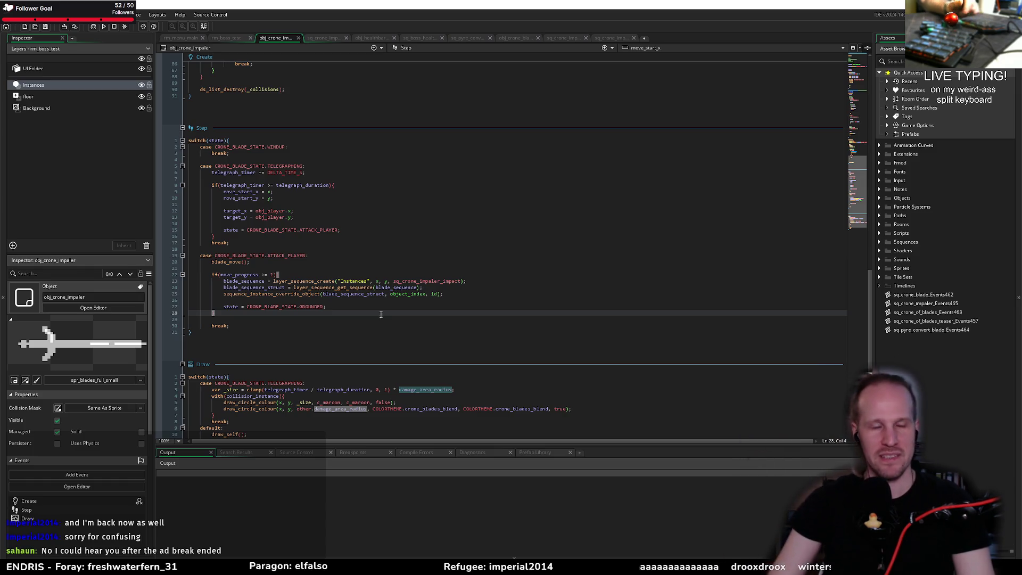
{"action": "left_click", "coordinate": [308, 277]}
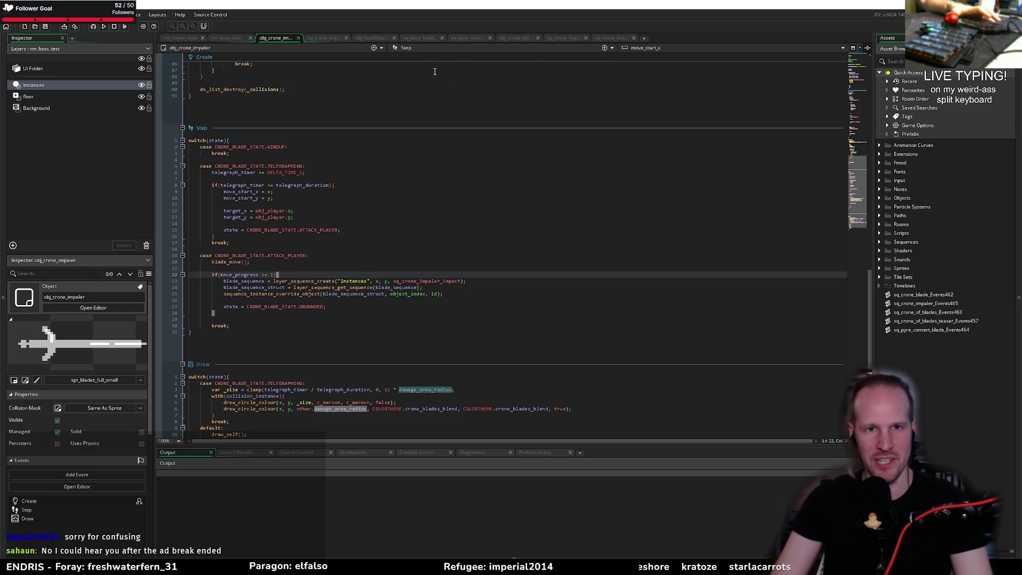
{"action": "left_click", "coordinate": [554, 38]}
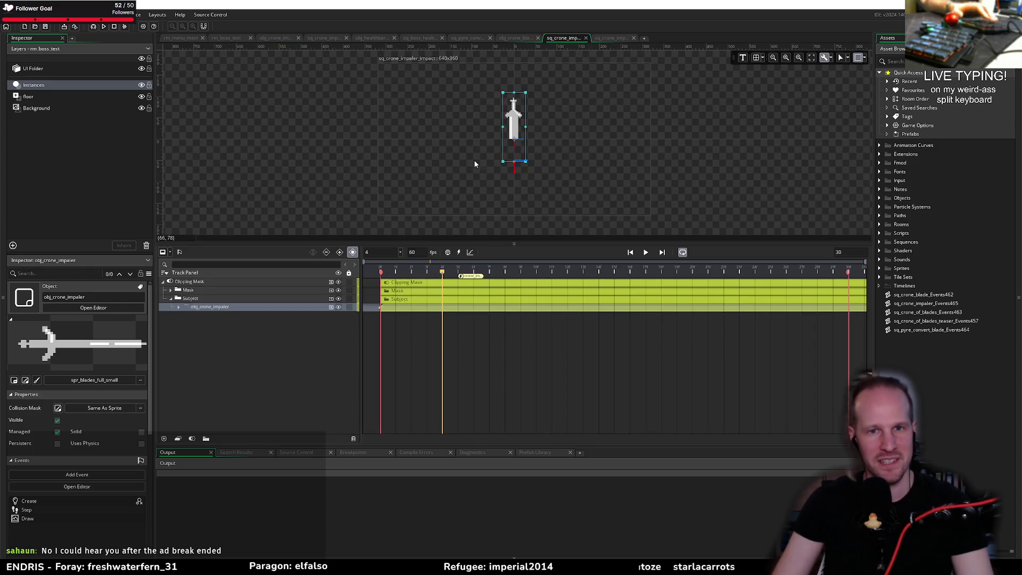
Preview sq_crone_impaler and add blade_impact(); inside the crone_impaler_impact moment's with block
{"action": "key", "text": "space"}
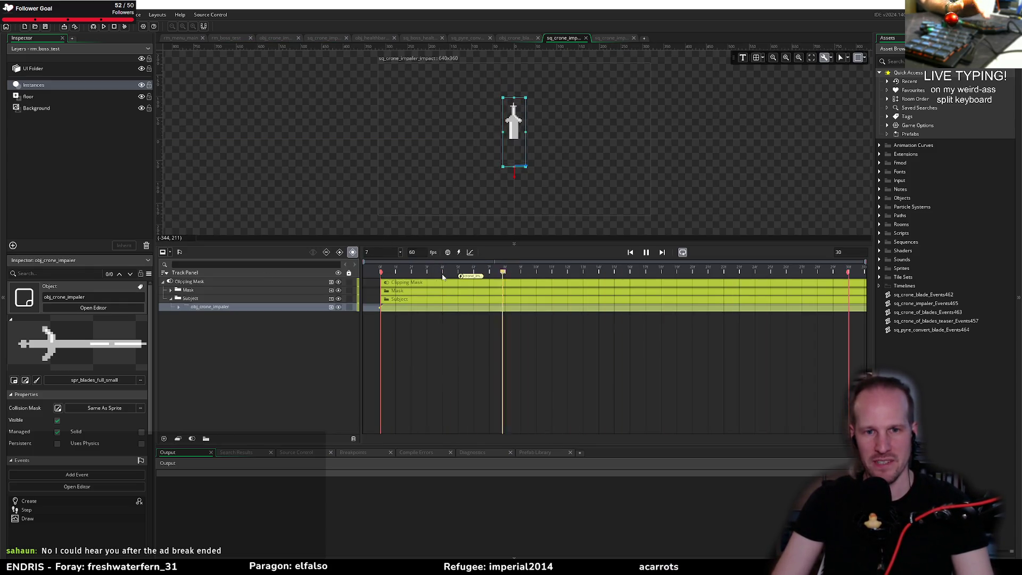
{"action": "double_click", "coordinate": [471, 276]}
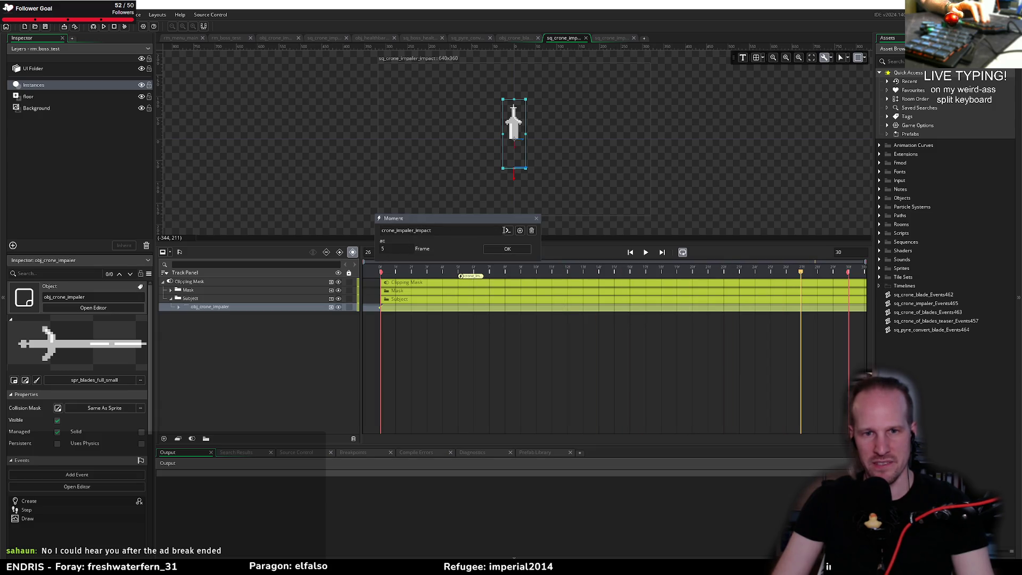
{"action": "left_click", "coordinate": [508, 231]}
{"action": "key", "text": "Down"}
{"action": "key", "text": "Down"}
{"action": "key", "text": "Down"}
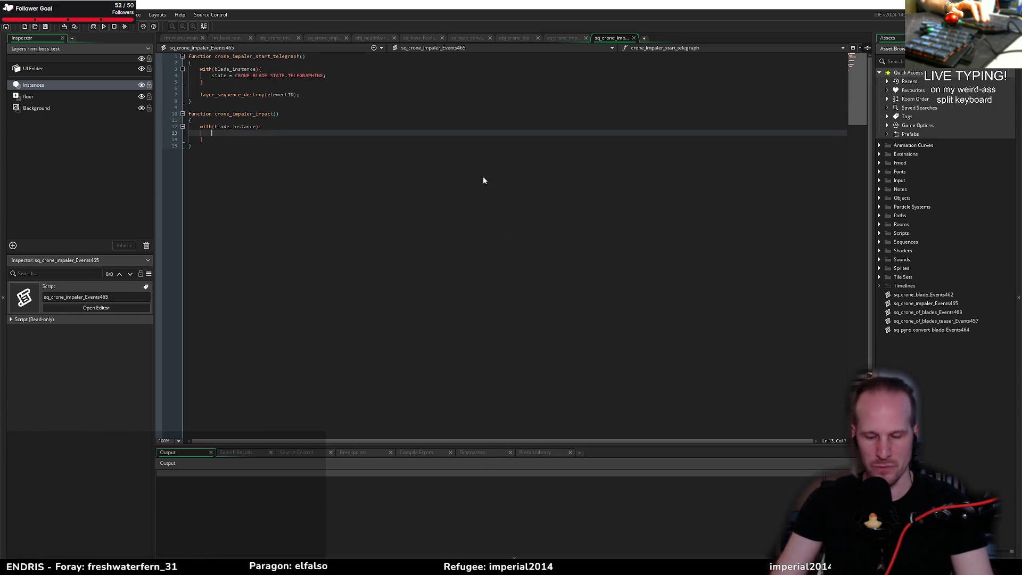
{"action": "type", "text": "blade_impac"}
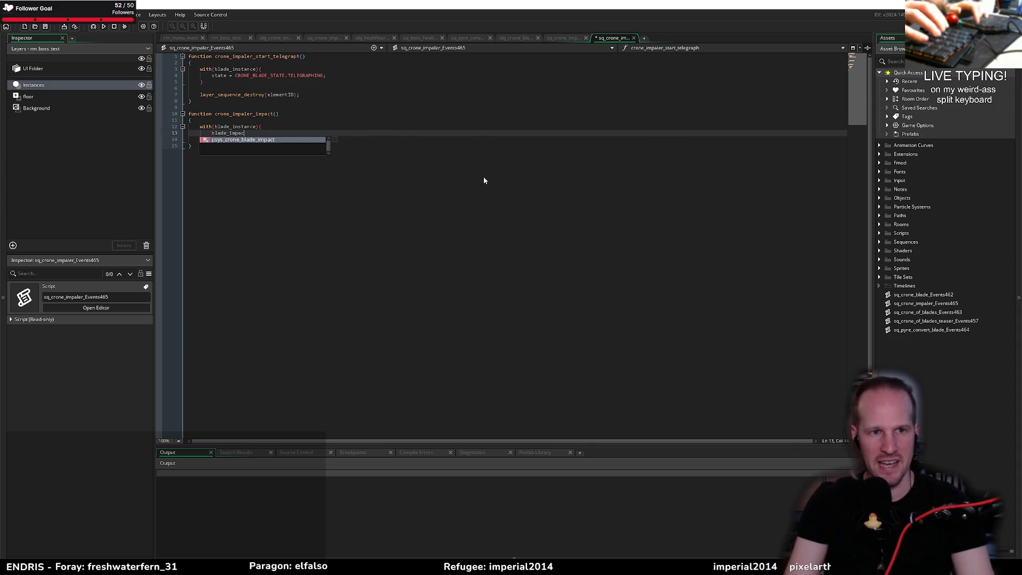
{"action": "type", "text": "t();"}
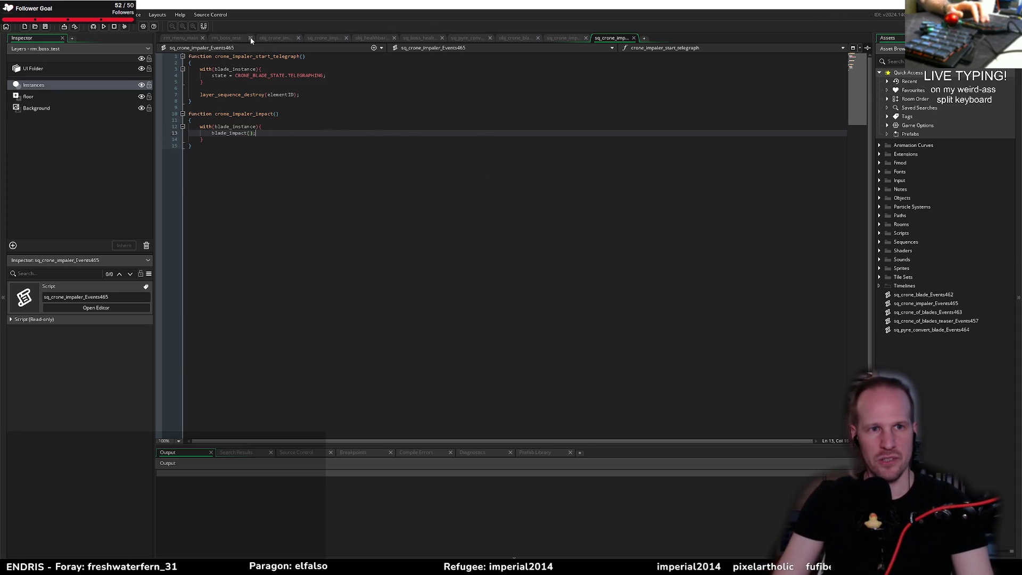
{"action": "left_click", "coordinate": [274, 37]}
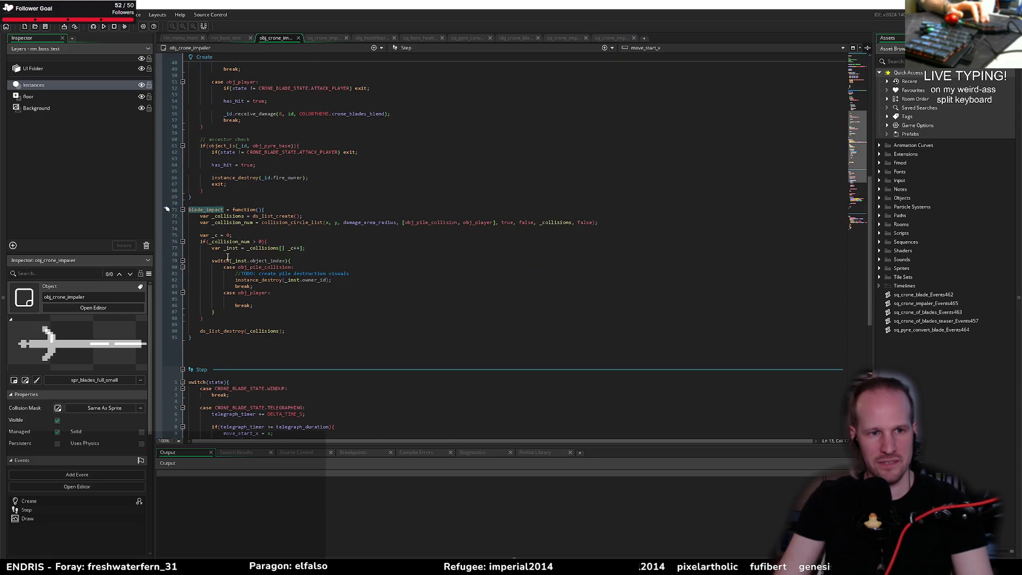
Start a _inst.receive_damage( call in blade_impact's obj_player case, then bring up asset search
{"action": "double_click", "coordinate": [208, 211]}
{"action": "left_click", "coordinate": [202, 318]}
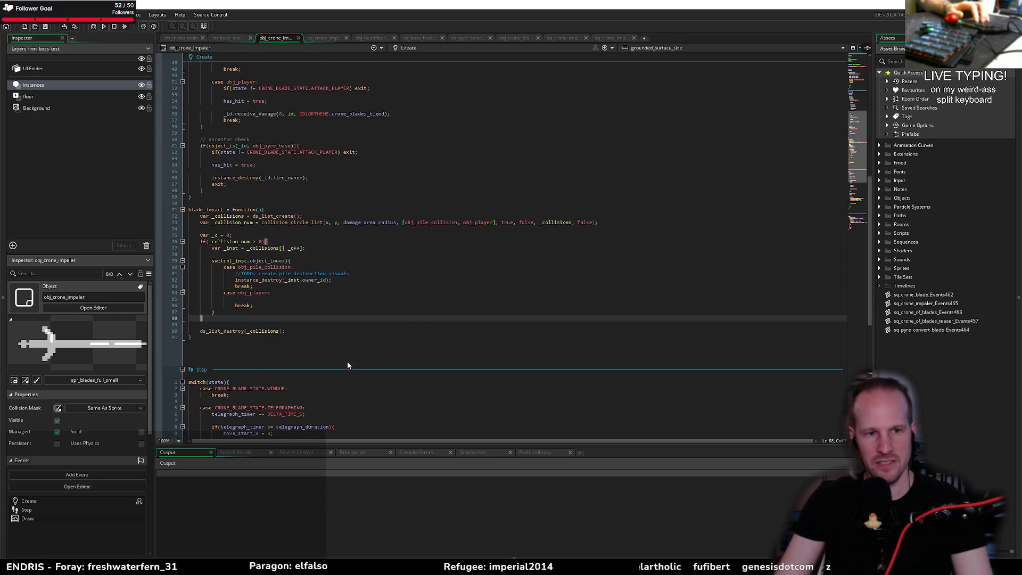
{"action": "left_click", "coordinate": [276, 300]}
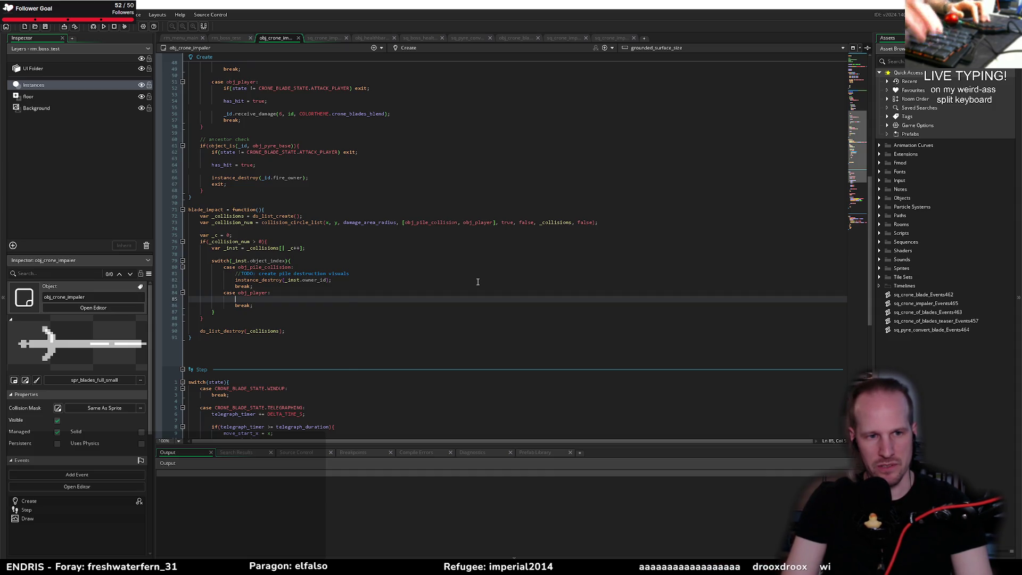
{"action": "type", "text": "_inst.receive_"}
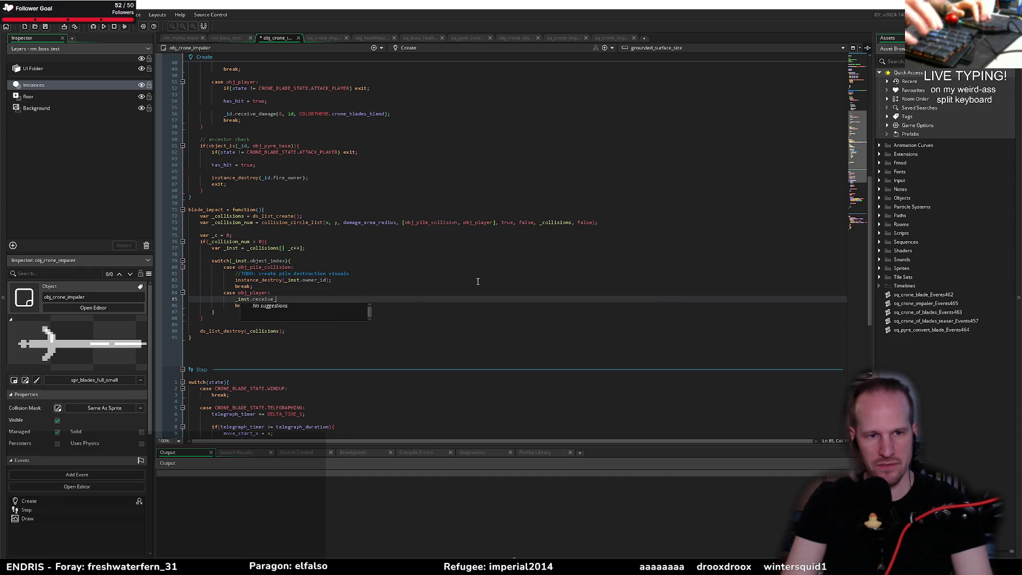
{"action": "type", "text": "damage("}
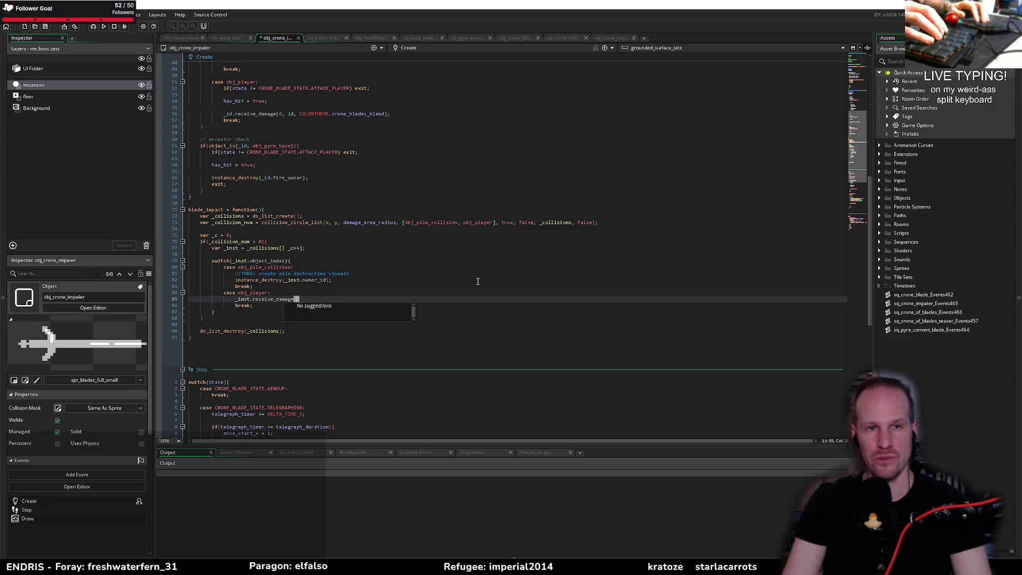
{"action": "key", "text": "ctrl+t"}
Look up receive_damage's parameters in the player_data script
{"action": "type", "text": "layer data"}
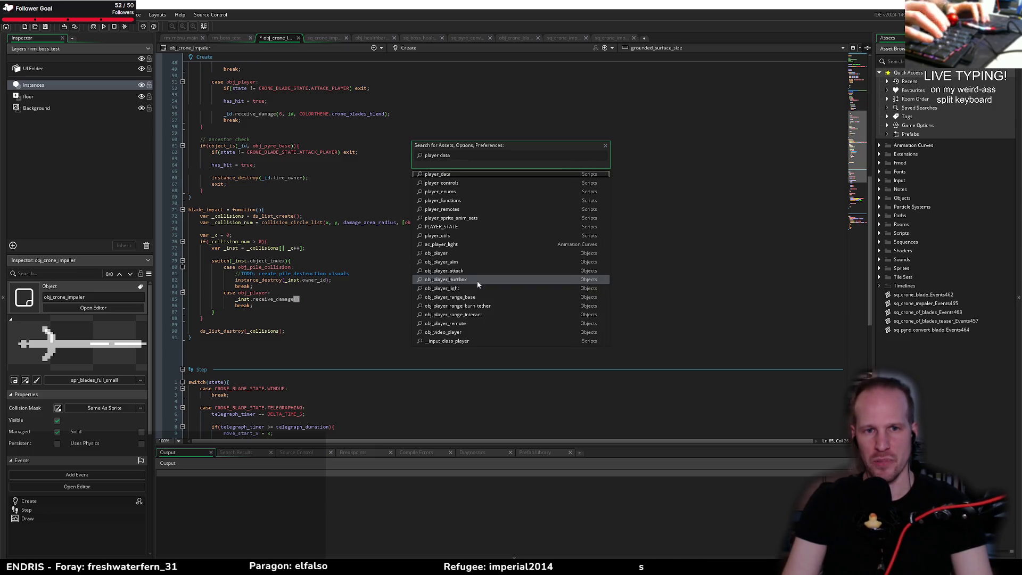
{"action": "key", "text": "Return"}
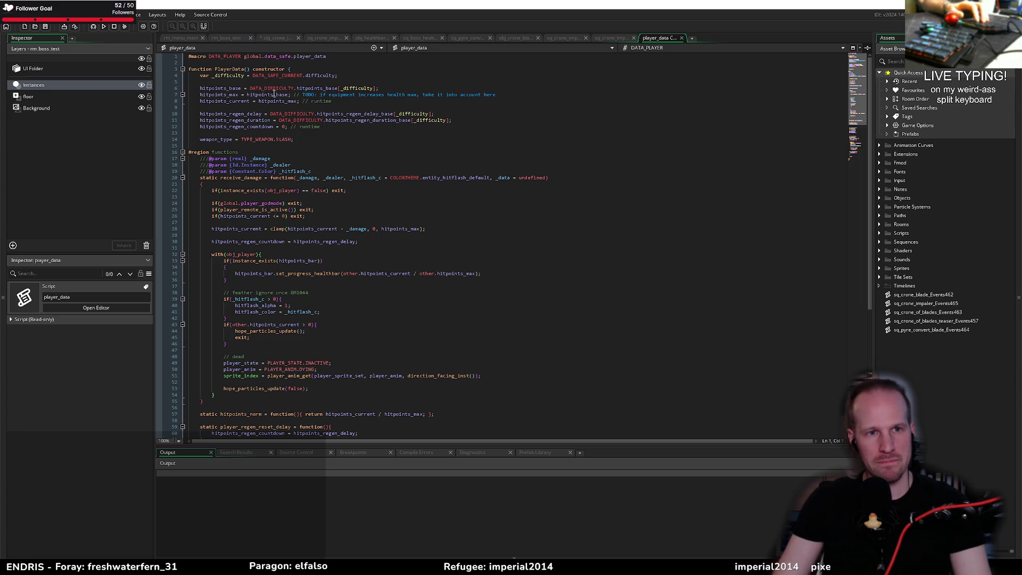
{"action": "middle_click", "coordinate": [320, 87]}
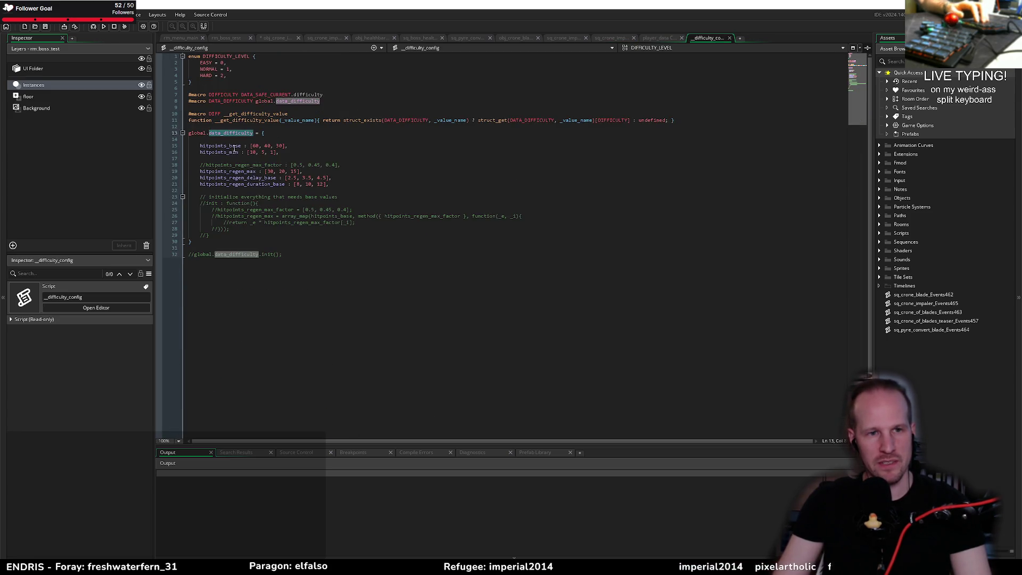
Complete the call as _inst.receive_damage(12, id); and save the impaler code
{"action": "key", "text": "ctrl+Tab"}
{"action": "type", "text": ", i"}
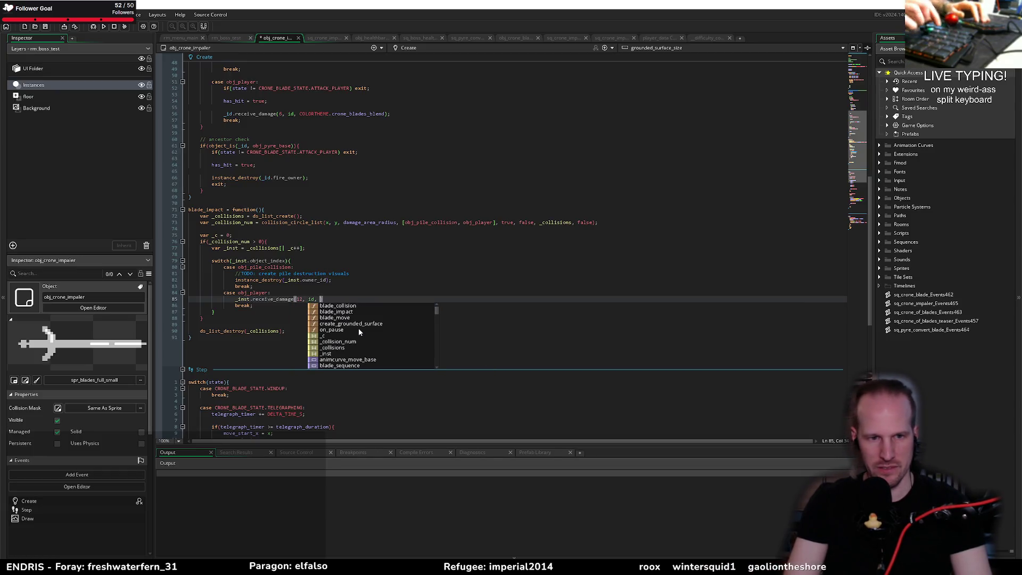
{"action": "type", "text": "d"}
{"action": "type", "text": ");"}
{"action": "key", "text": "ctrl+s"}
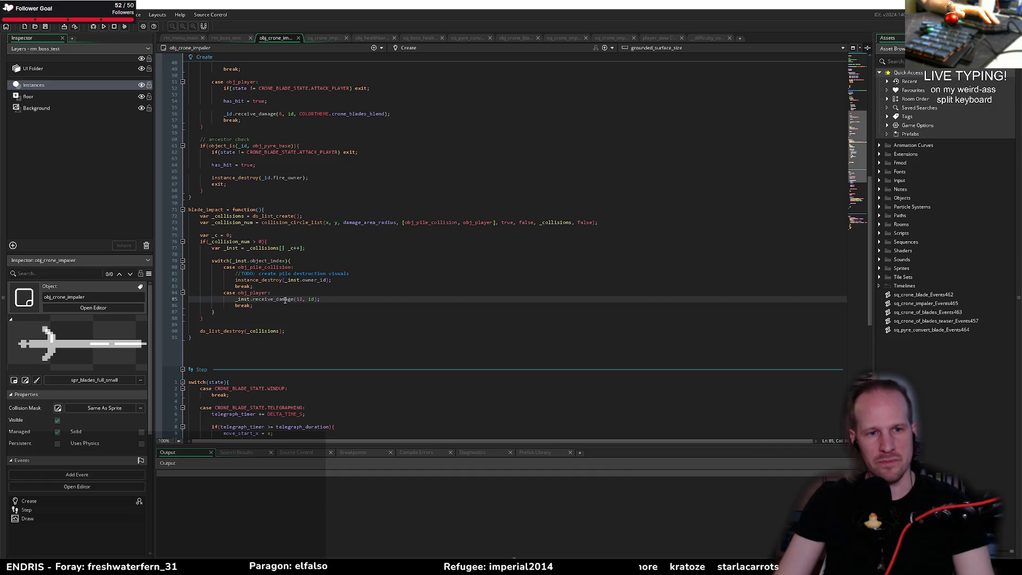
{"action": "key", "text": "ctrl+t"}
Open obj_player (search obj_pl) and jump to the PlayerData constructor's definition
{"action": "type", "text": "obj_pl"}
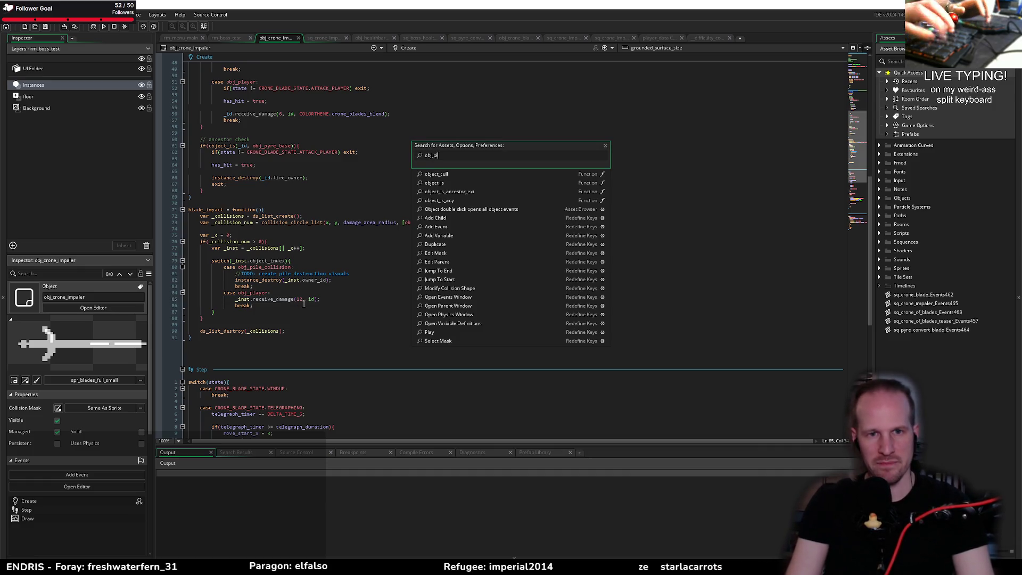
{"action": "key", "text": "Return"}
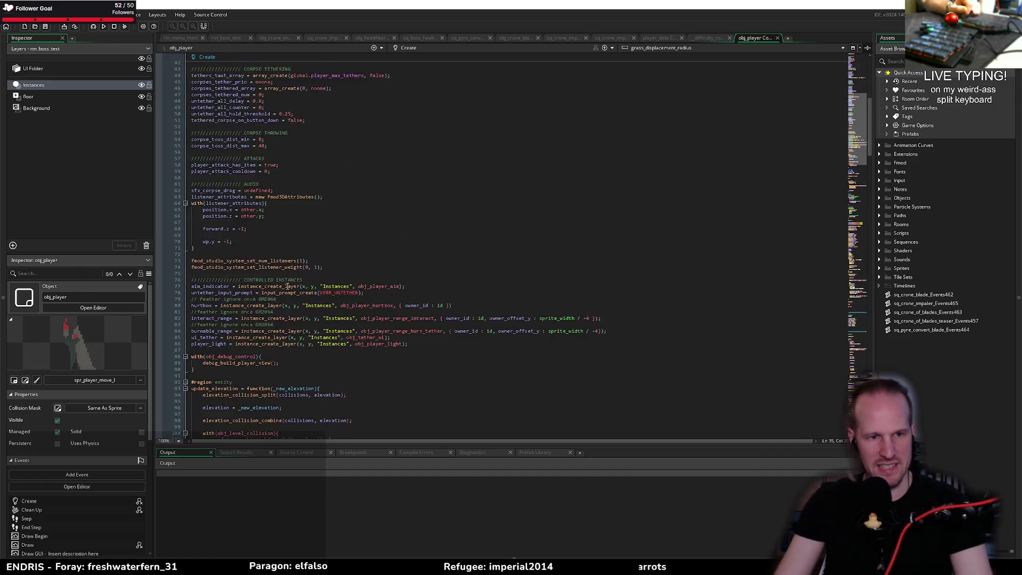
{"action": "scroll", "coordinate": [288, 286], "scroll_direction": "down", "scroll_amount": 20}
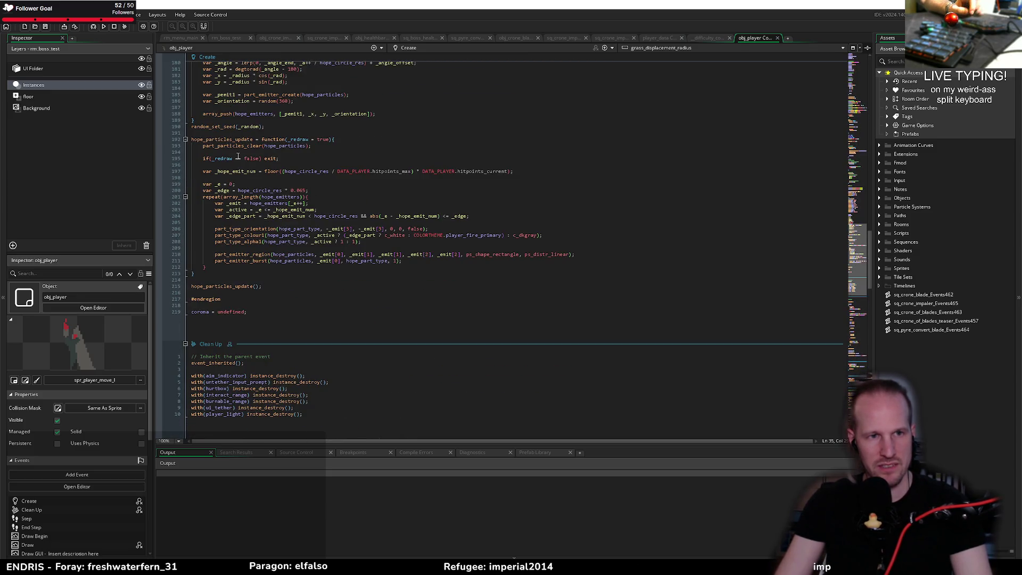
{"action": "scroll", "coordinate": [236, 169], "scroll_direction": "up", "scroll_amount": 10}
{"action": "scroll", "coordinate": [234, 273], "scroll_direction": "up", "scroll_amount": 20}
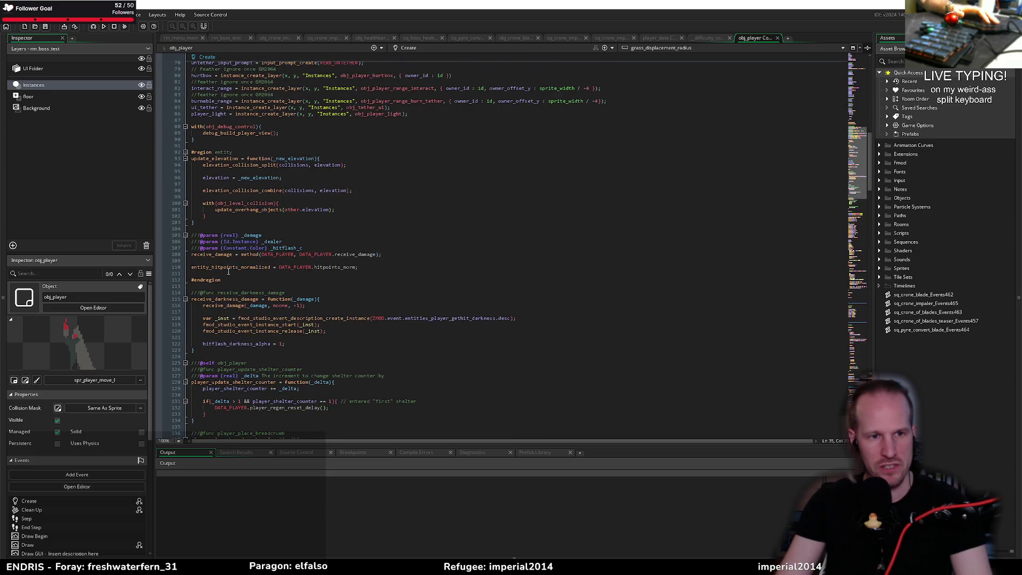
{"action": "left_click", "coordinate": [323, 254]}
{"action": "key", "text": "Down"}
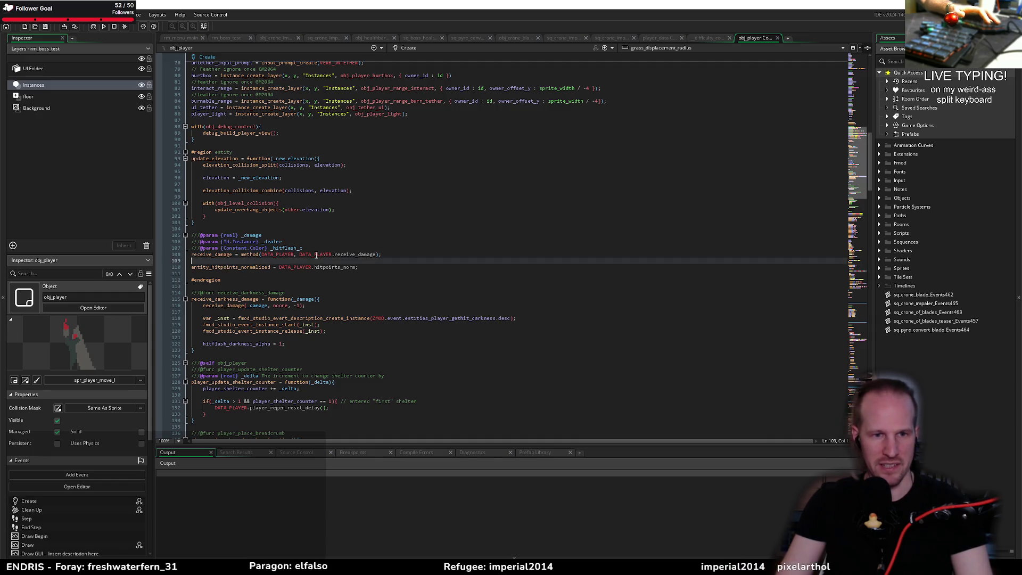
{"action": "middle_click", "coordinate": [323, 254]}
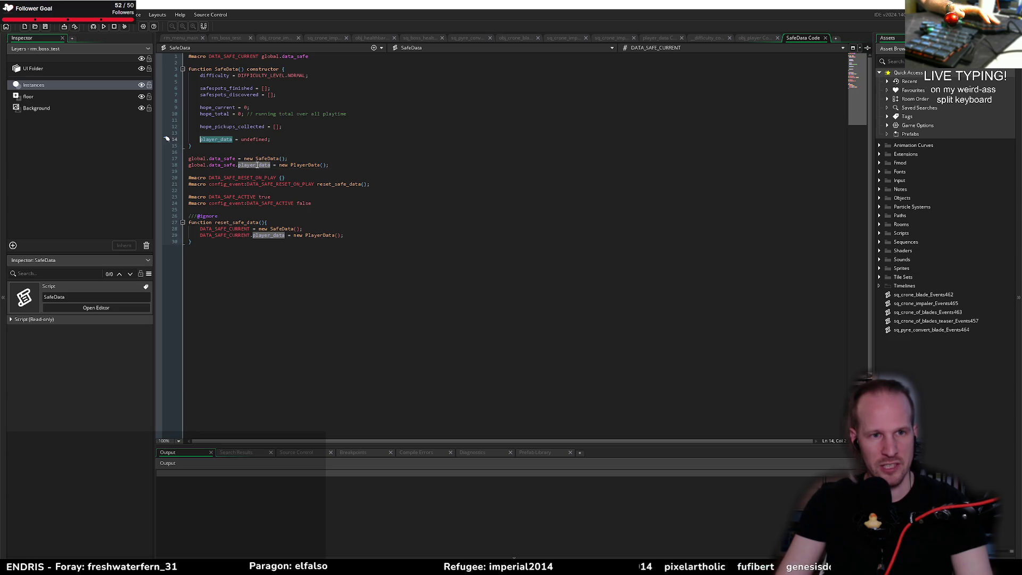
{"action": "middle_click", "coordinate": [311, 165]}
{"action": "scroll", "coordinate": [283, 268], "scroll_direction": "down", "scroll_amount": 5}
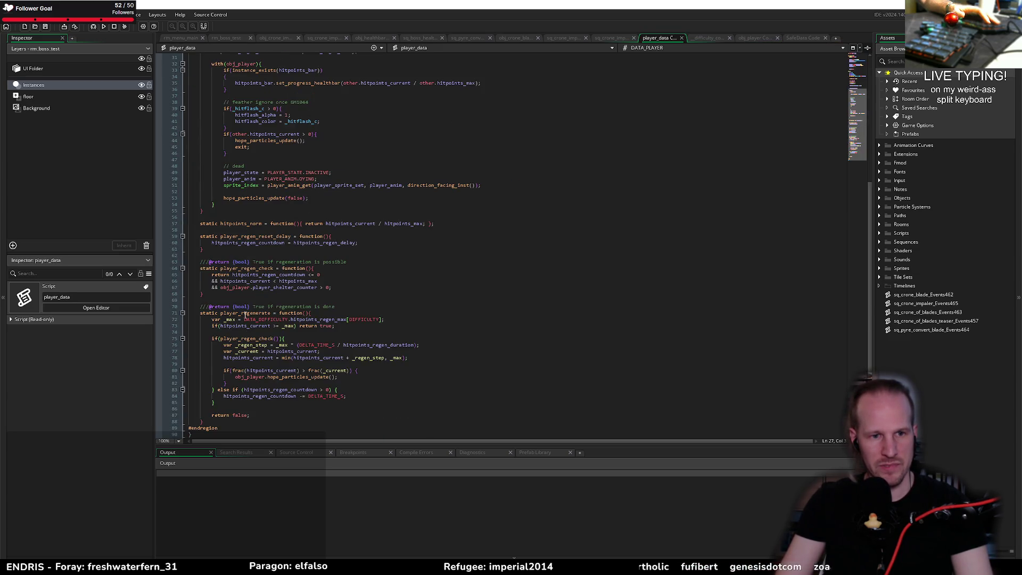
{"action": "scroll", "coordinate": [244, 234], "scroll_direction": "up", "scroll_amount": 8}
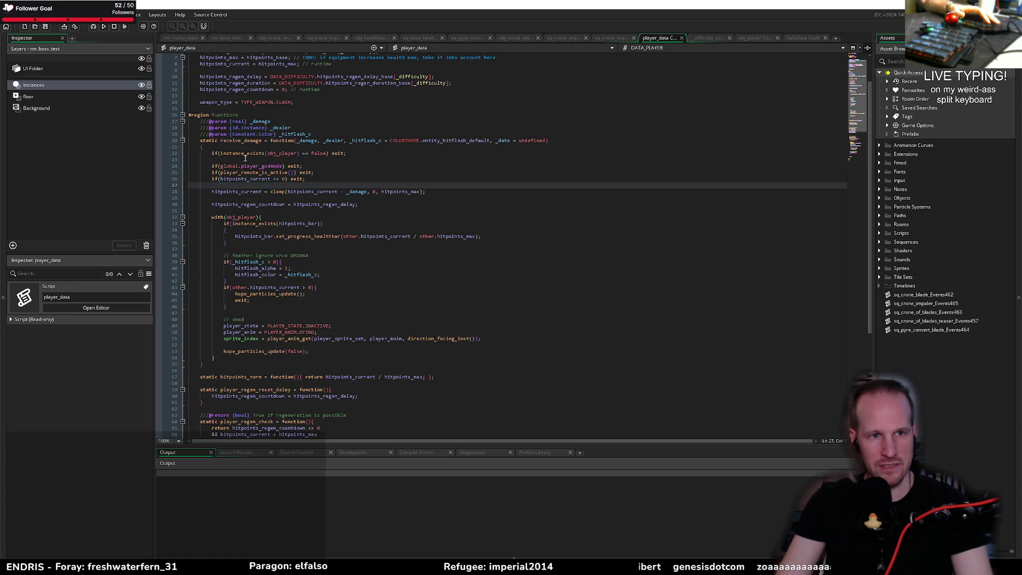
Inspect receive_damage's _hitflash_c and _data parameters and its early-exit checks
{"action": "double_click", "coordinate": [247, 140]}
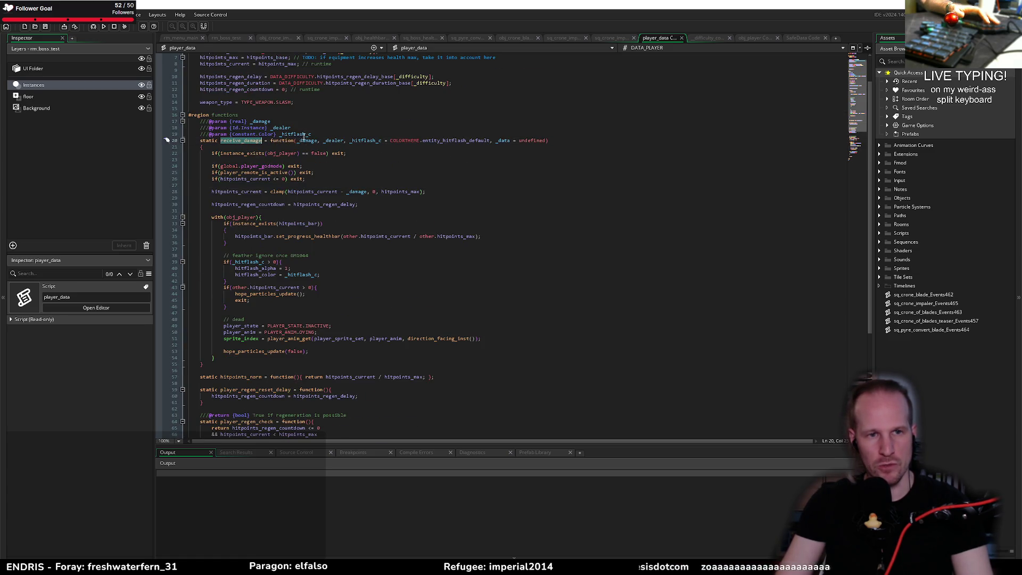
{"action": "double_click", "coordinate": [366, 141]}
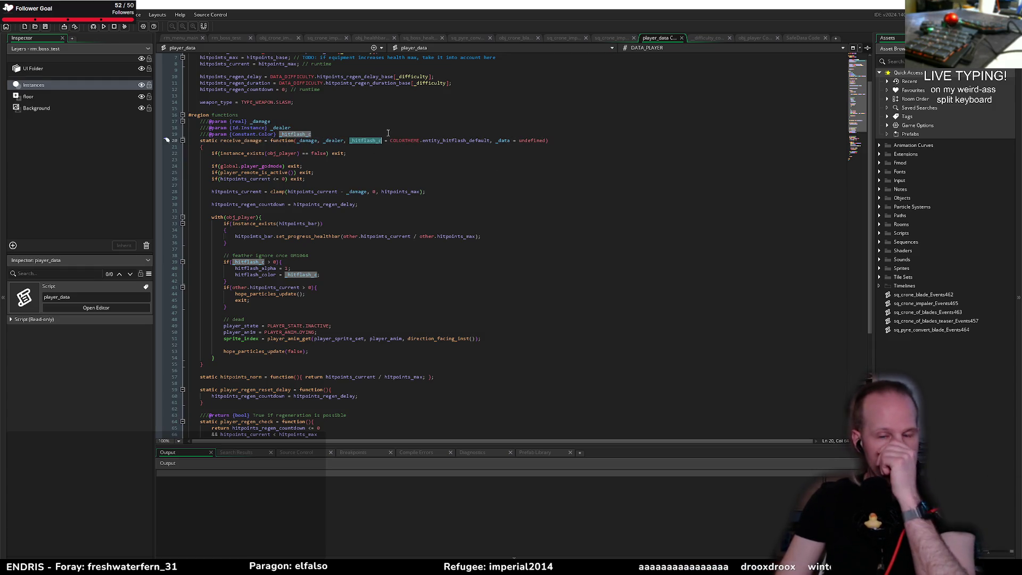
{"action": "double_click", "coordinate": [504, 140]}
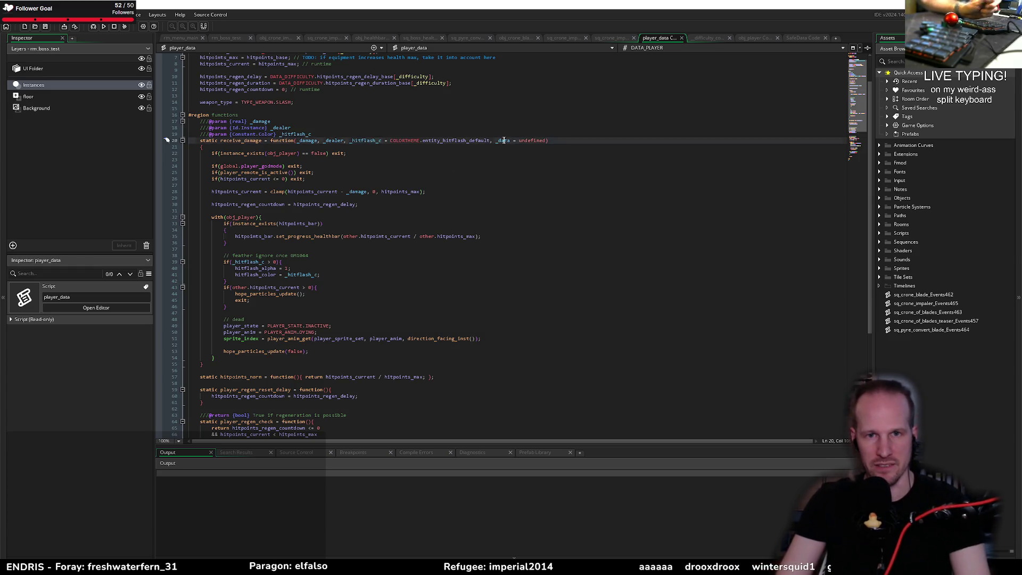
{"action": "left_click", "coordinate": [398, 173]}
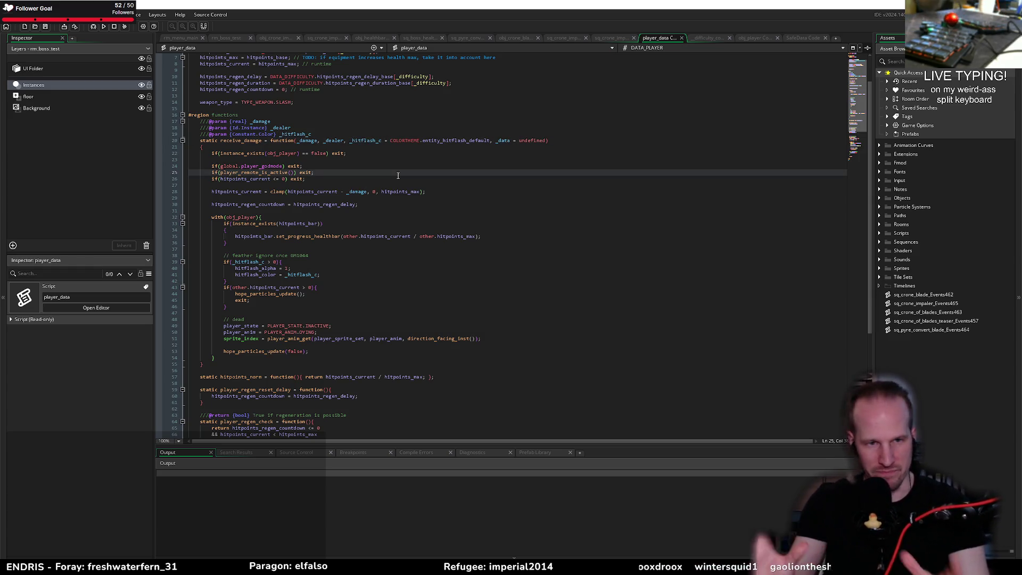
{"action": "left_click", "coordinate": [371, 179]}
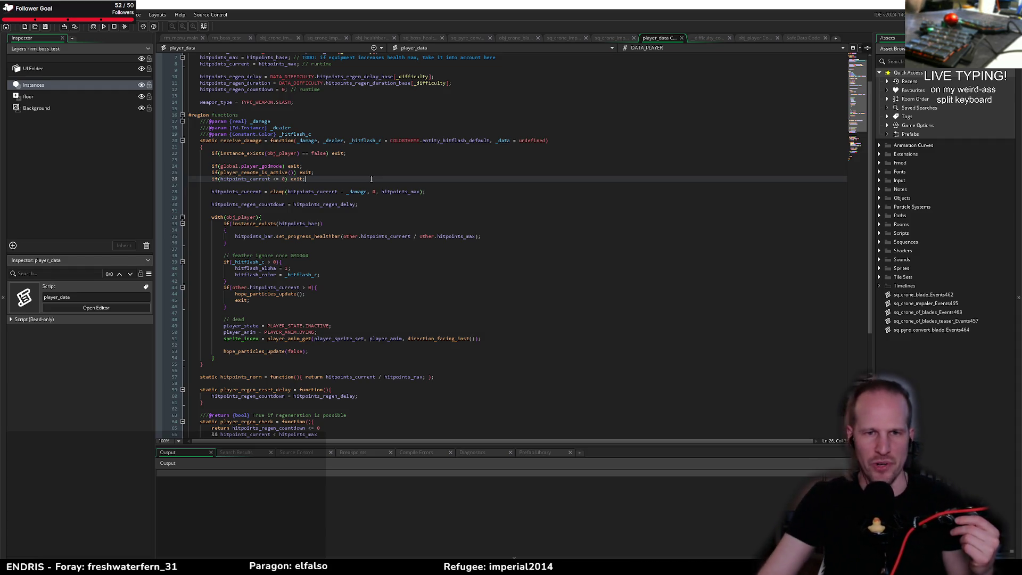
{"action": "left_click", "coordinate": [368, 172]}
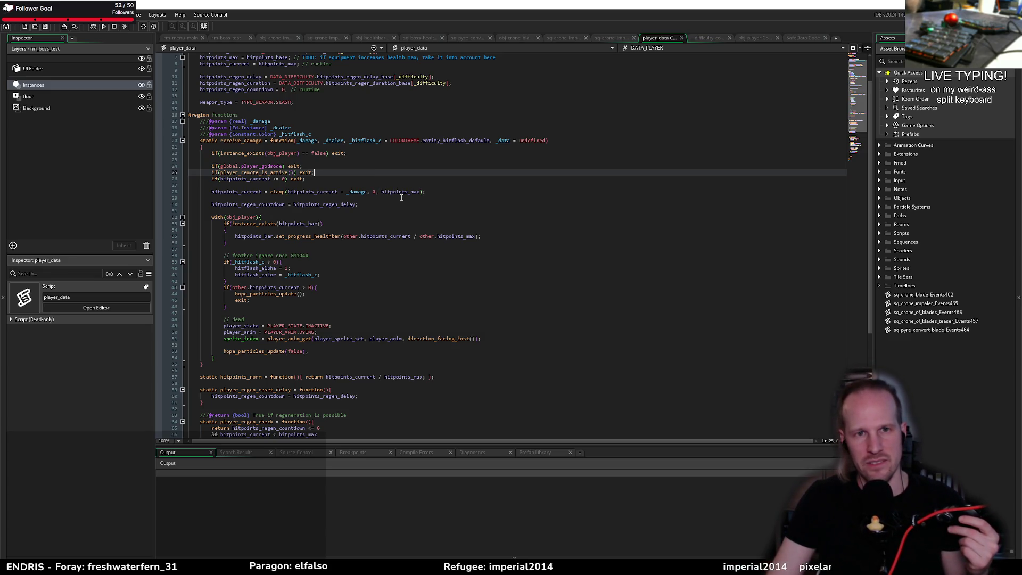
{"action": "left_click", "coordinate": [336, 166]}
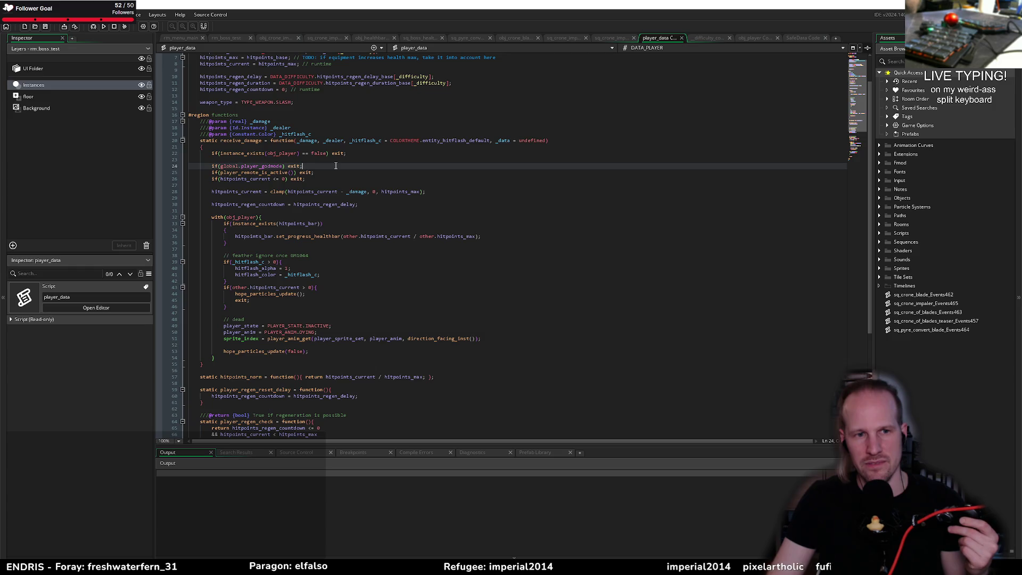
{"action": "left_click", "coordinate": [499, 139]}
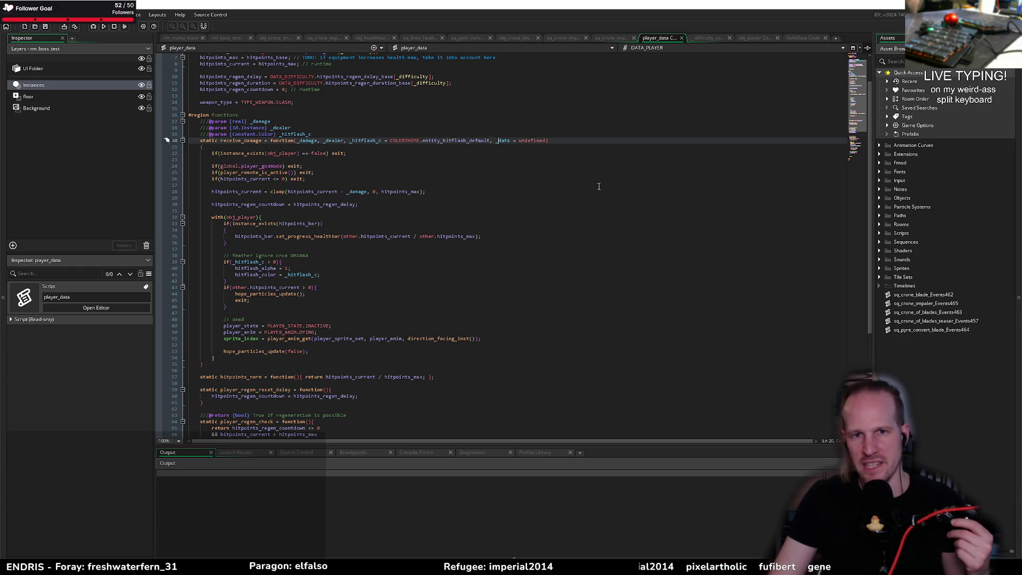
{"action": "double_click", "coordinate": [501, 139]}
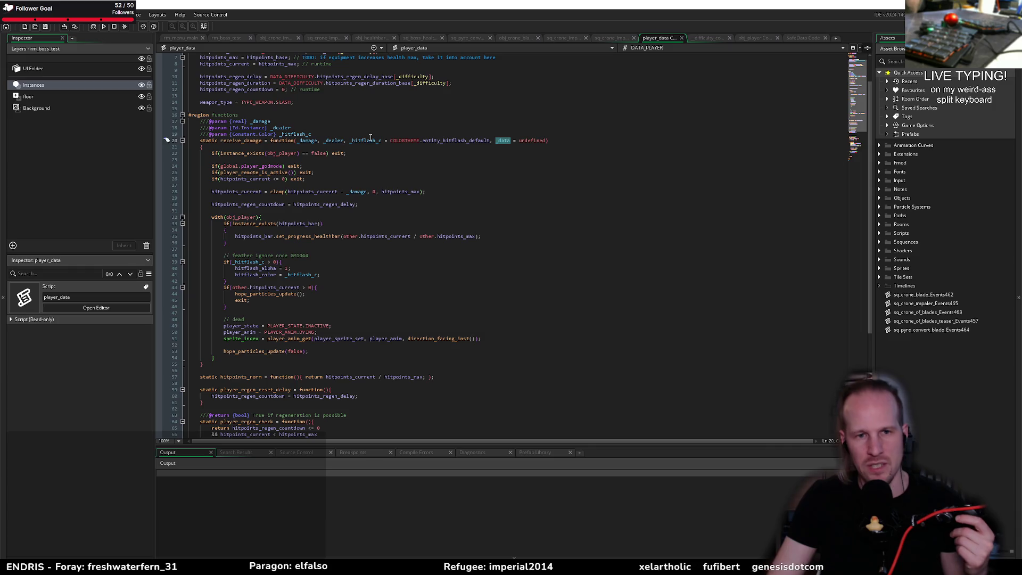
{"action": "key", "text": "Down"}
{"action": "key", "text": "Down"}
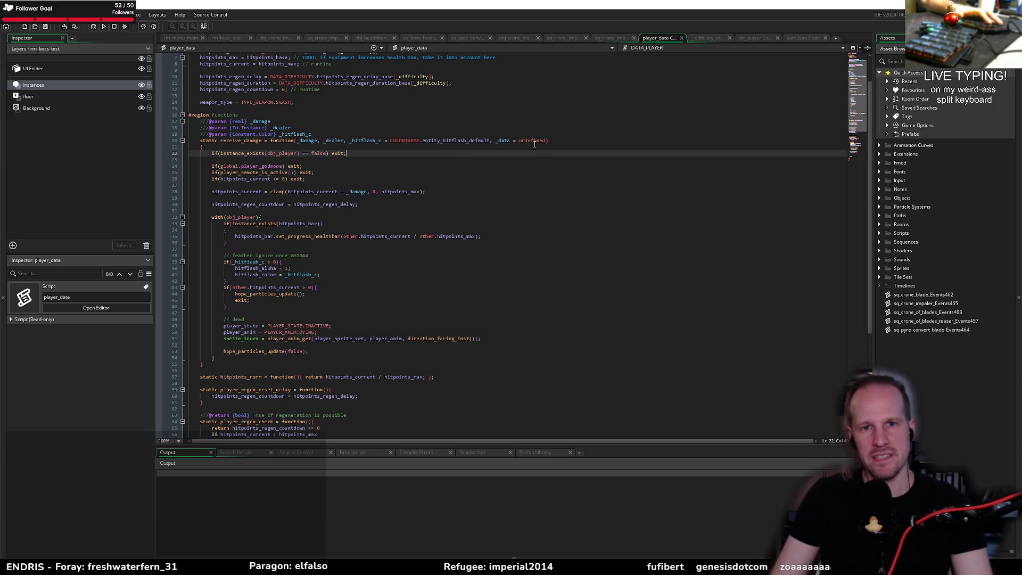
{"action": "double_click", "coordinate": [503, 141]}
{"action": "left_click", "coordinate": [501, 147]}
{"action": "double_click", "coordinate": [509, 140]}
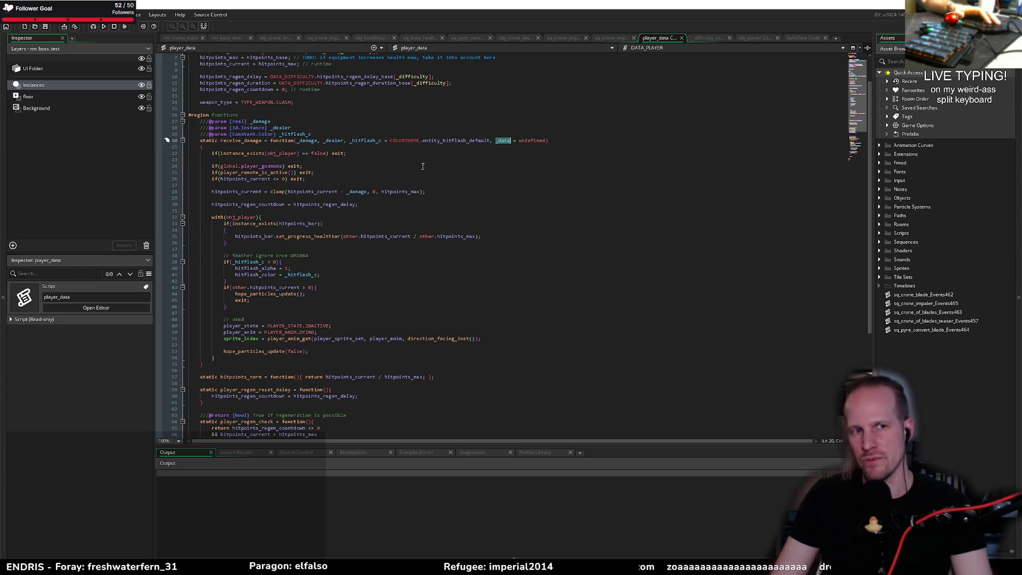
Move receive_damage's opening brace from line 21 onto the signature line 20
{"action": "left_click", "coordinate": [375, 149]}
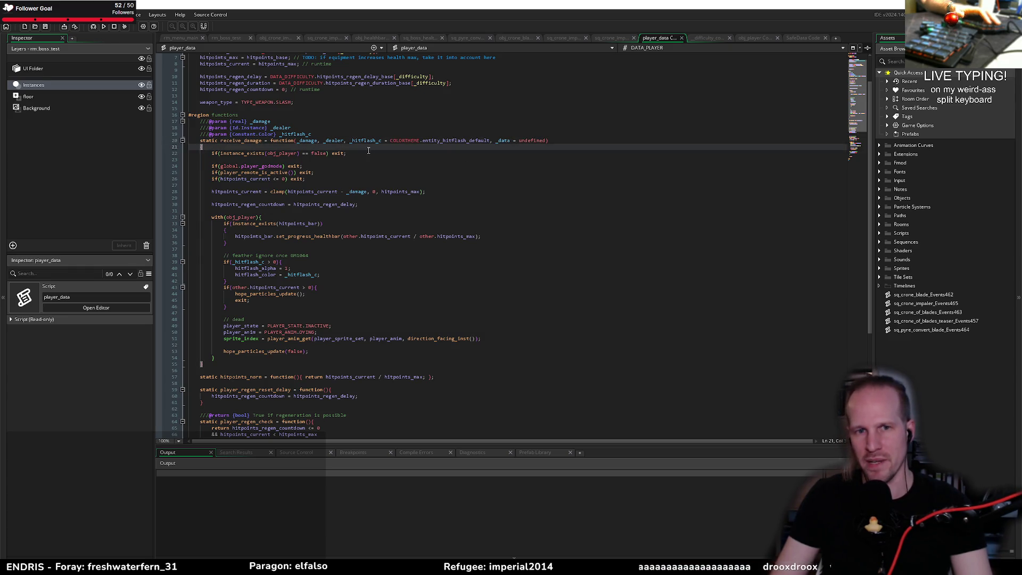
{"action": "key", "text": "shift+Left"}
{"action": "key", "text": "shift+Left"}
{"action": "key", "text": "shift+Left"}
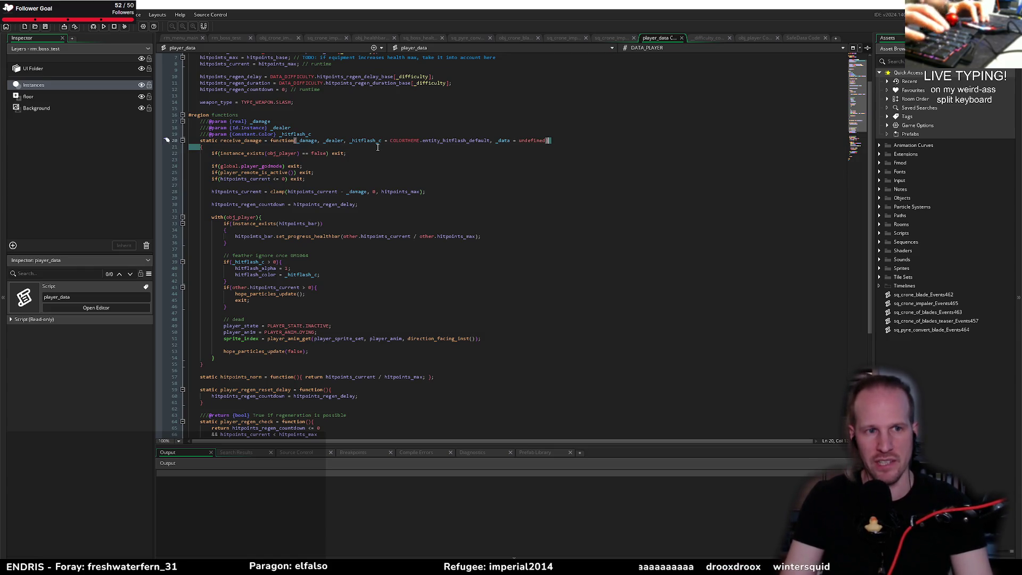
{"action": "type", "text": "{"}
{"action": "left_click", "coordinate": [412, 153]}
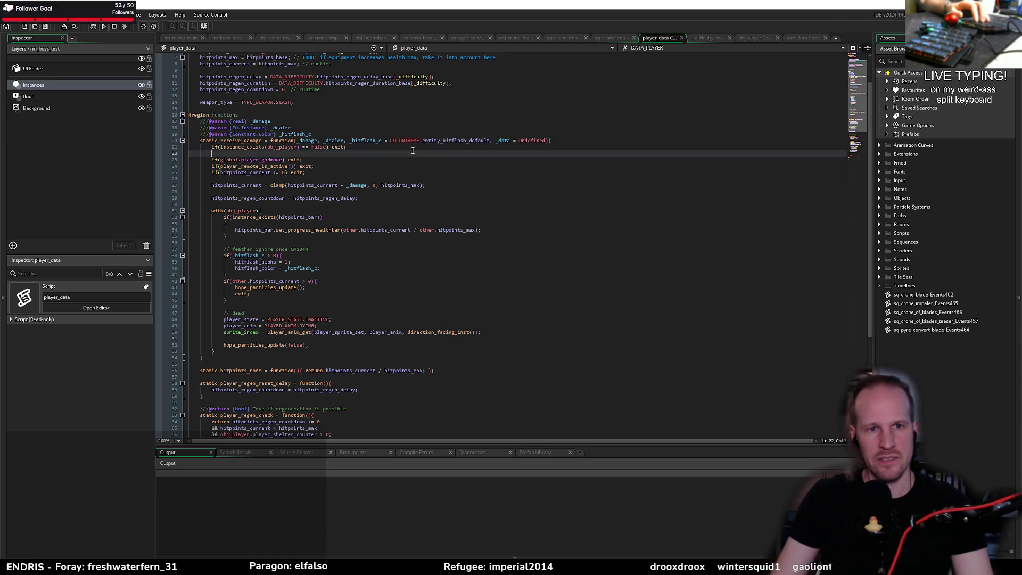
Return to obj_crone_impaler's code and check where the _collisions list is used
{"action": "left_click", "coordinate": [262, 39]}
{"action": "left_click", "coordinate": [271, 287]}
{"action": "left_click", "coordinate": [252, 330]}
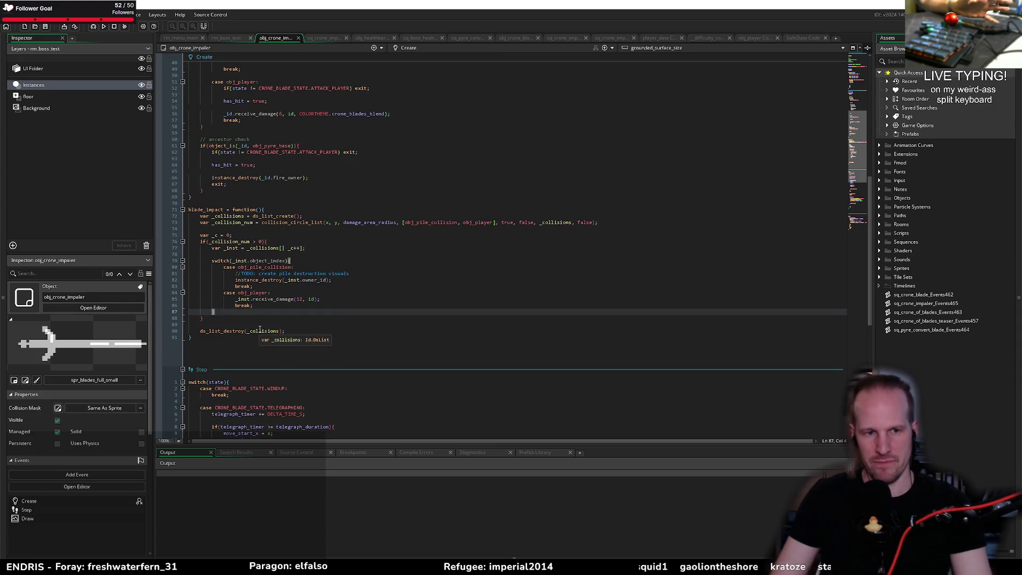
Scroll through the rest of the impaler's Step code
{"action": "left_click", "coordinate": [252, 324]}
{"action": "scroll", "coordinate": [341, 229], "scroll_direction": "down", "scroll_amount": 8}
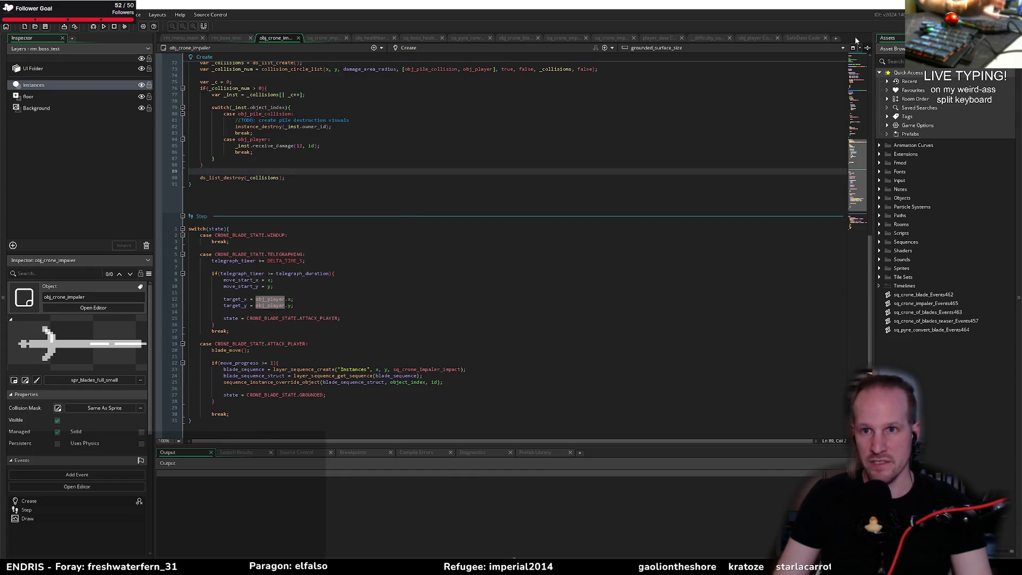
{"action": "scroll", "coordinate": [268, 302], "scroll_direction": "down", "scroll_amount": 7}
{"action": "left_click", "coordinate": [227, 299]}
Check the SafeData and obj_player code, then jump to the CRONE_BLADE_STATE enum definition
{"action": "left_click", "coordinate": [806, 39]}
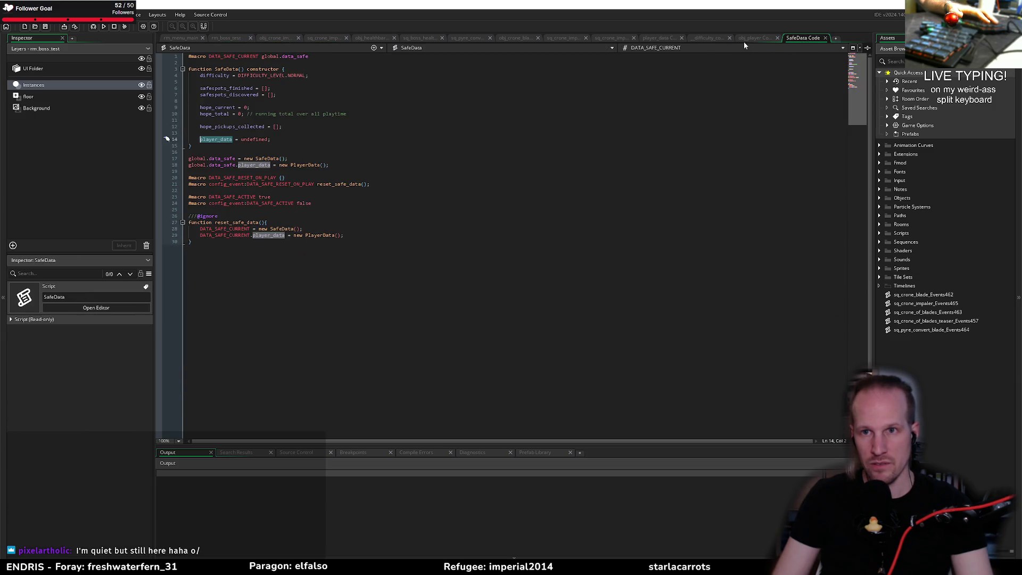
{"action": "left_click", "coordinate": [753, 38]}
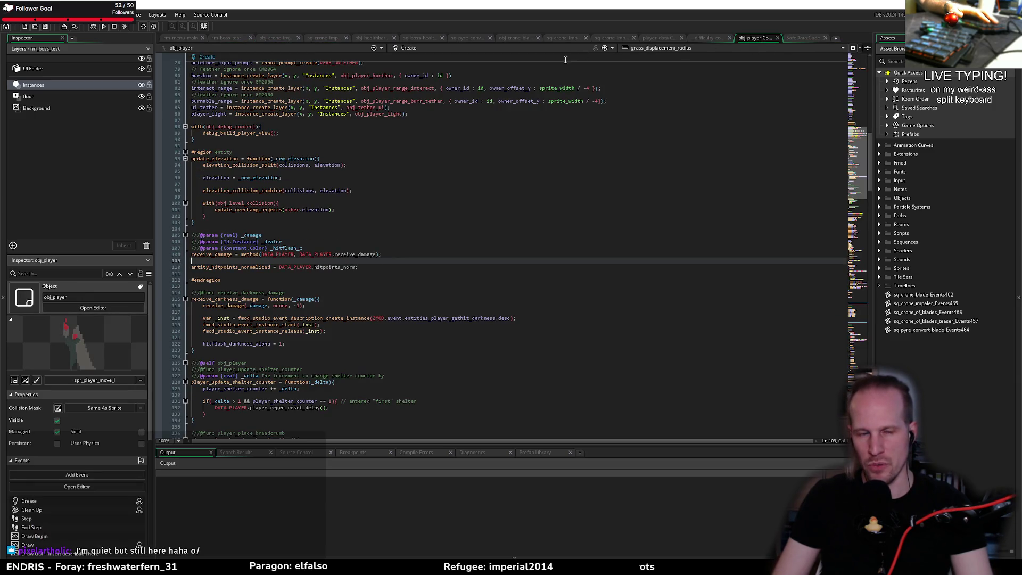
{"action": "left_click", "coordinate": [254, 278]}
{"action": "left_click", "coordinate": [238, 273]}
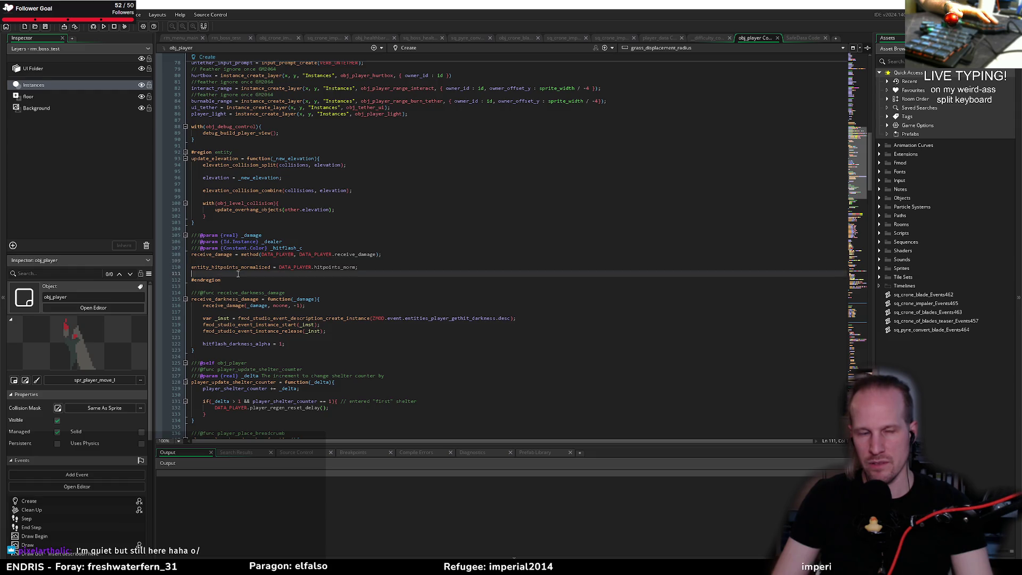
{"action": "scroll", "coordinate": [238, 274], "scroll_direction": "up", "scroll_amount": 20}
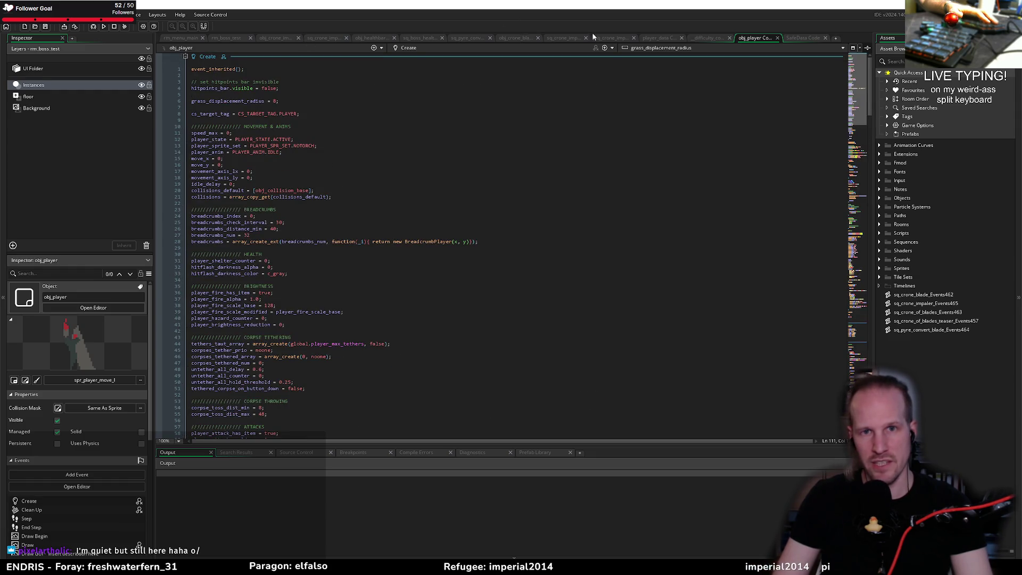
{"action": "left_click", "coordinate": [268, 39]}
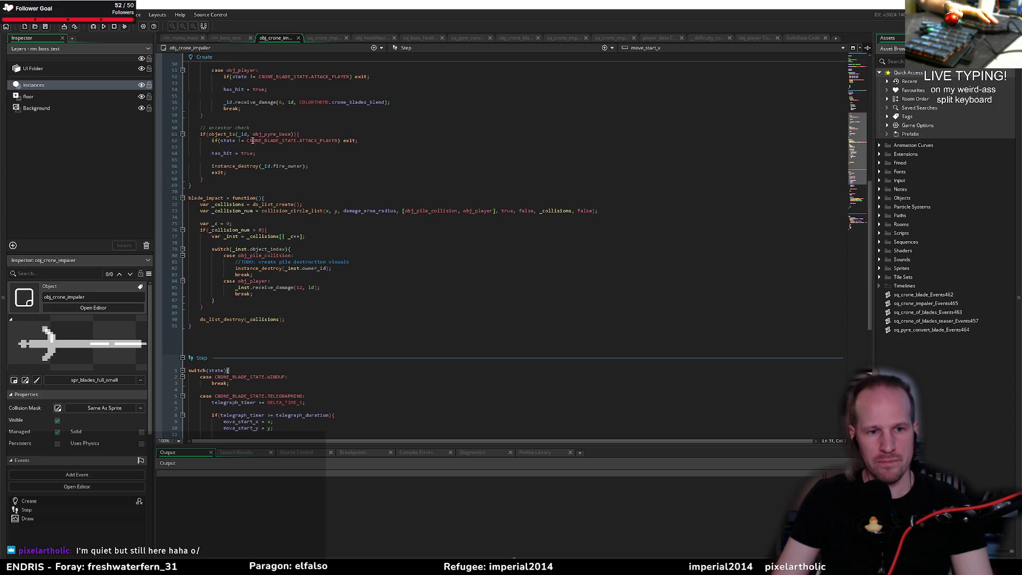
{"action": "middle_click", "coordinate": [289, 396]}
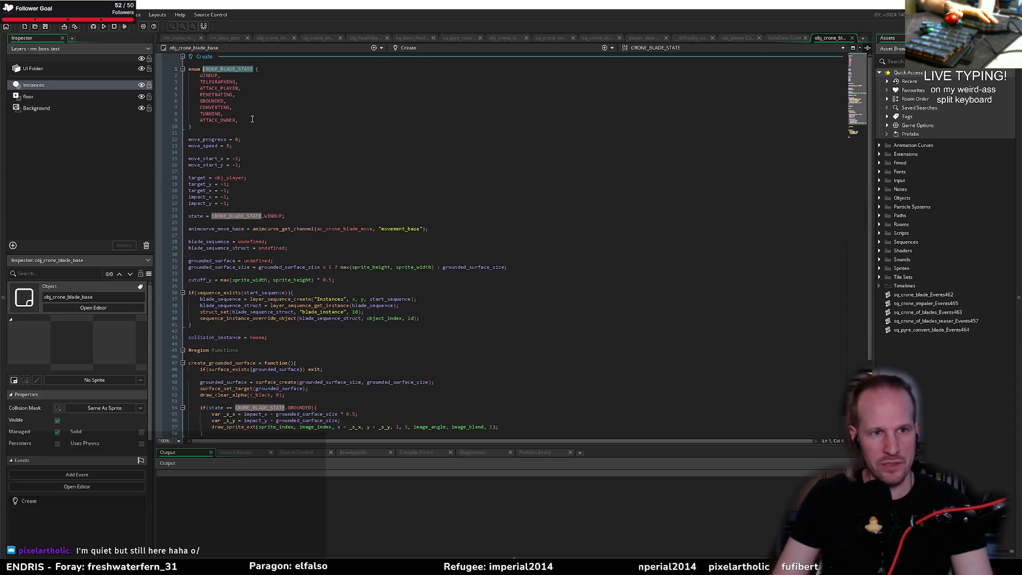
Insert a blank line after ATTACK_OWNER in the CRONE_BLADE_STATE enum
{"action": "left_click", "coordinate": [228, 101]}
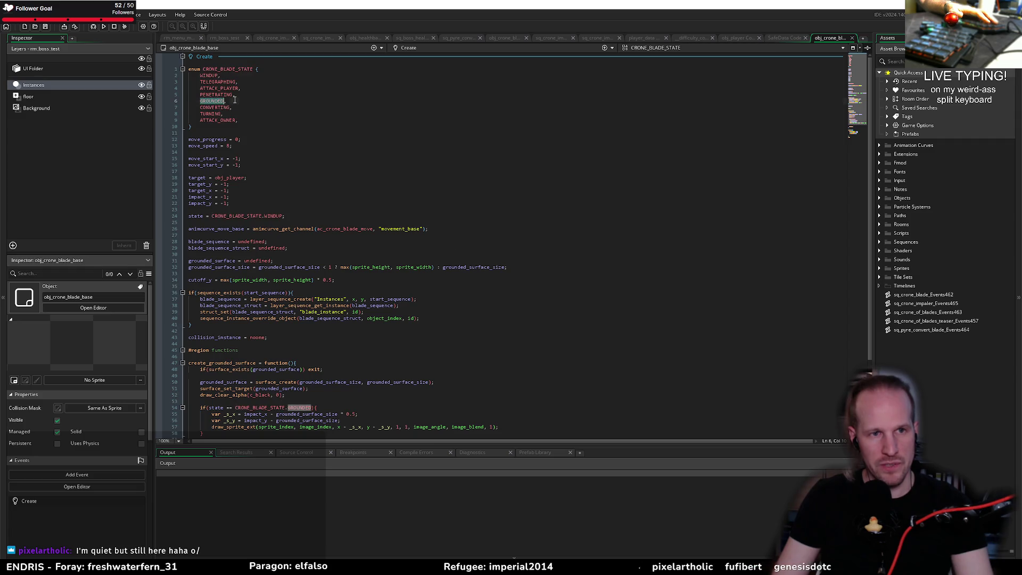
{"action": "key", "text": "Return"}
{"action": "key", "text": "alt+Down"}
{"action": "key", "text": "alt+Down"}
{"action": "key", "text": "alt+Down"}
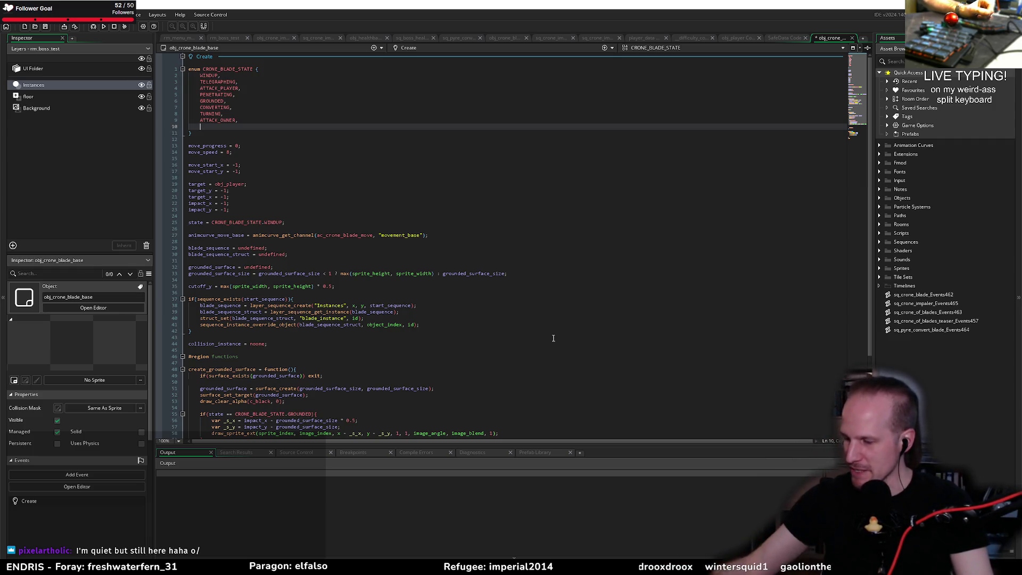
Review the blade base Create code around lines 41–45 and return to obj_crone_impaler
{"action": "left_click", "coordinate": [479, 350]}
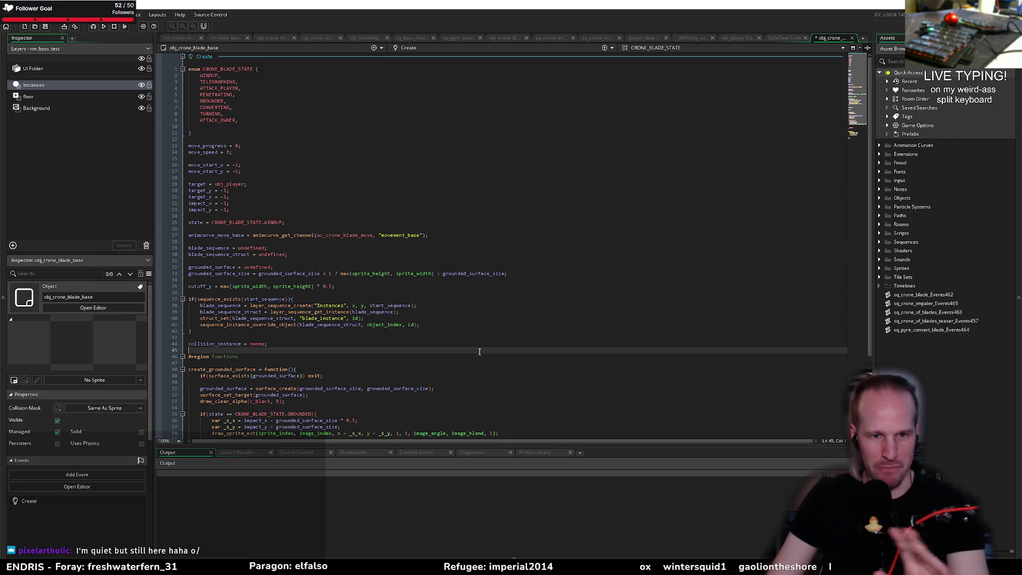
{"action": "left_click", "coordinate": [238, 336]}
{"action": "left_click", "coordinate": [287, 324]}
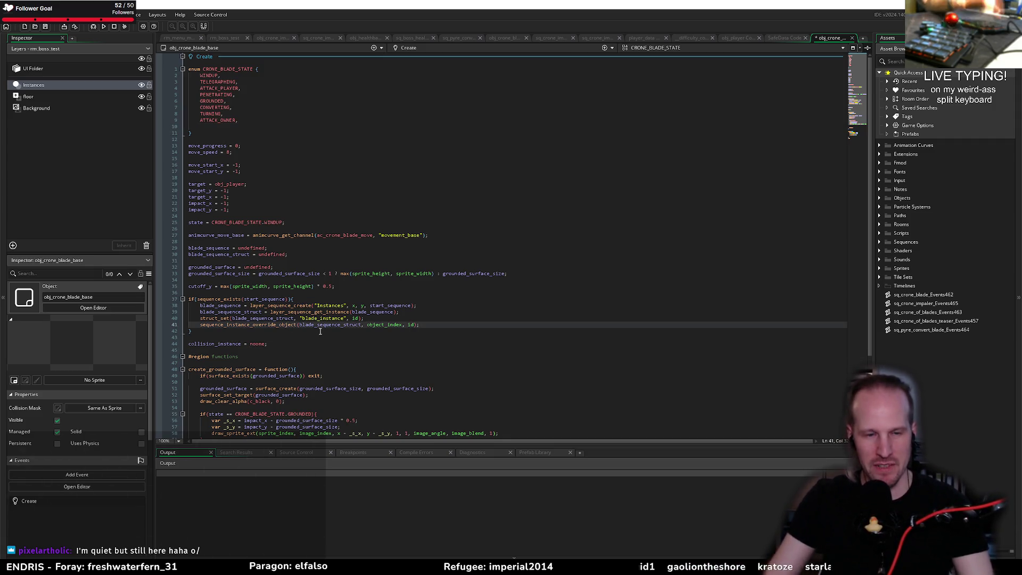
{"action": "left_click", "coordinate": [264, 39]}
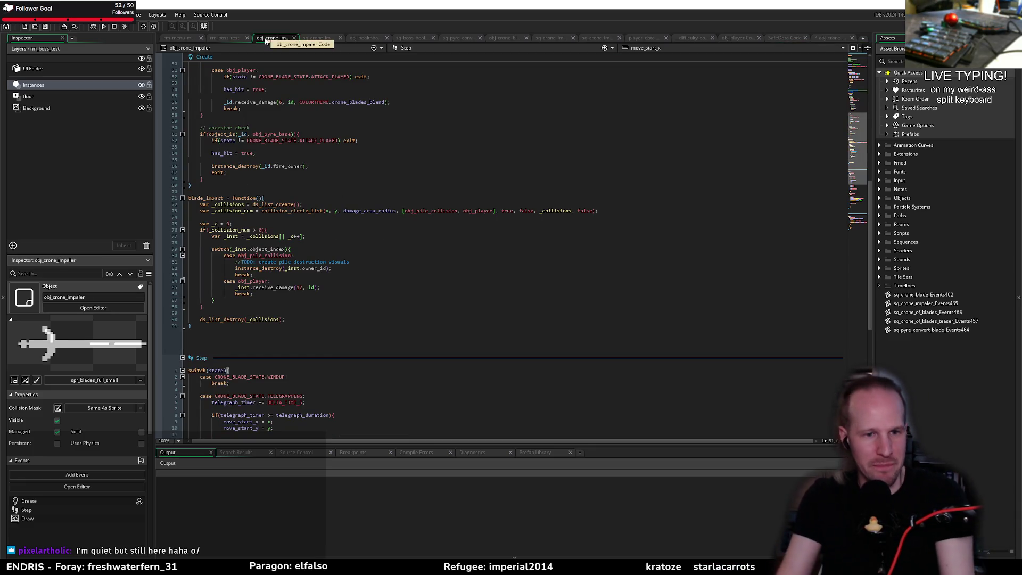
Review the impaler's Step code around lines 74–87, including the break on line 83
{"action": "left_click", "coordinate": [318, 218]}
{"action": "left_click", "coordinate": [354, 243]}
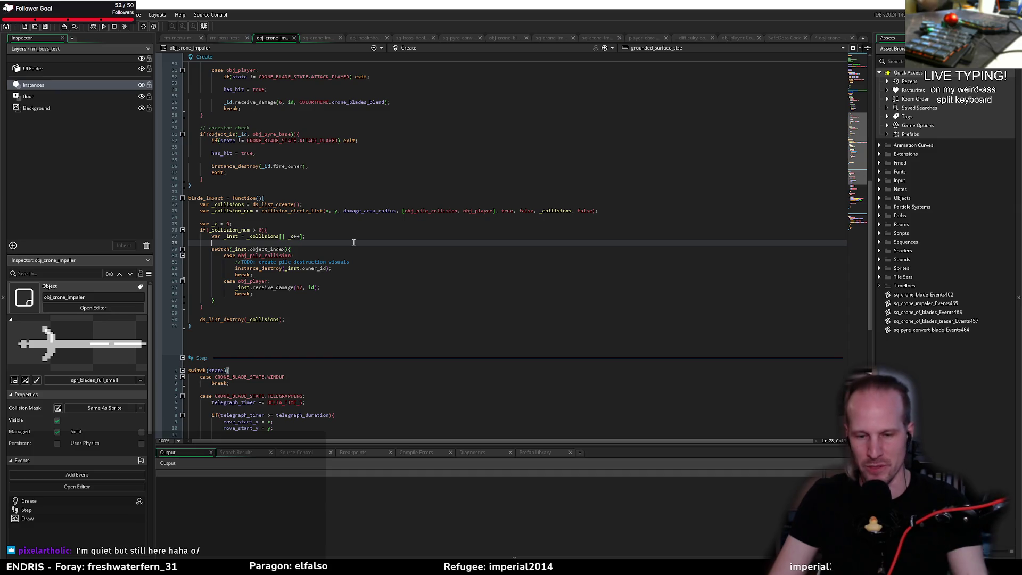
{"action": "left_click", "coordinate": [318, 229]}
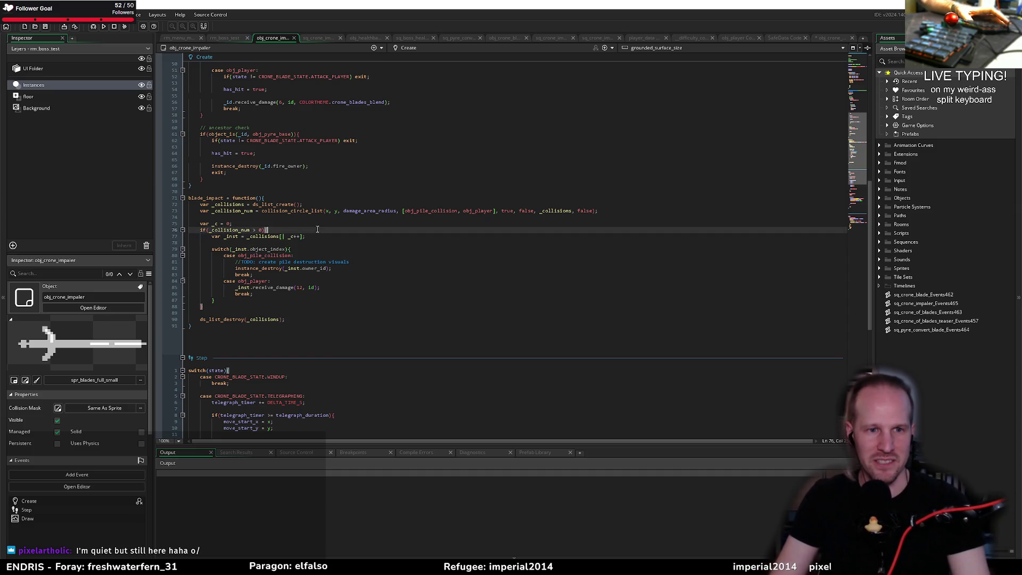
{"action": "left_click", "coordinate": [261, 223]}
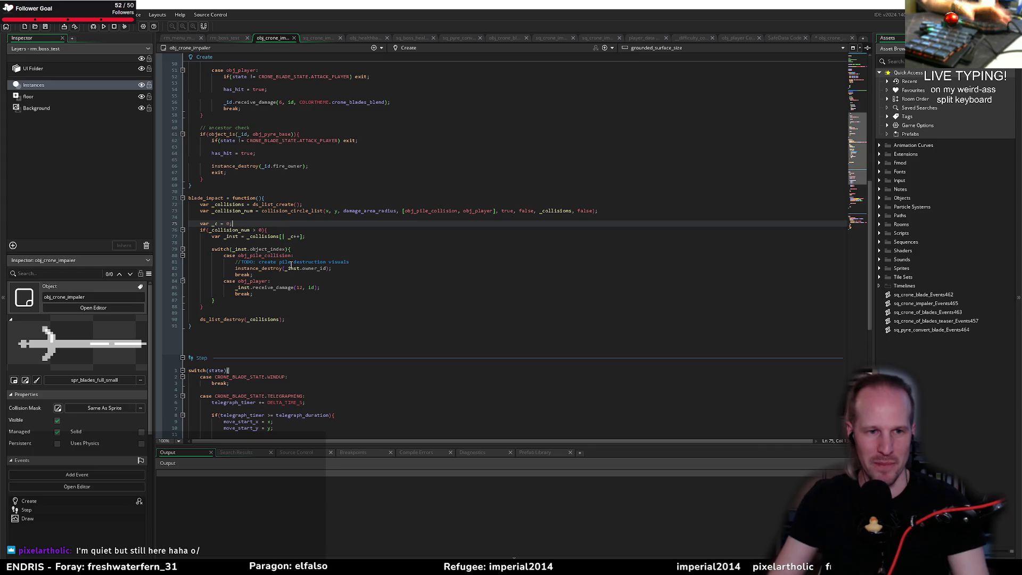
{"action": "left_click", "coordinate": [341, 280]}
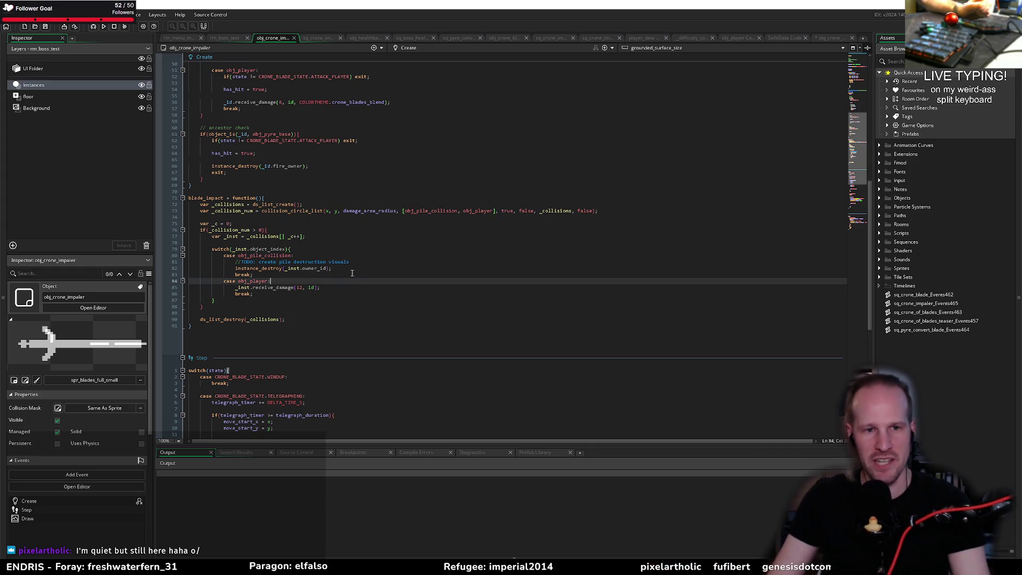
{"action": "left_click", "coordinate": [254, 274]}
{"action": "left_click", "coordinate": [289, 299]}
{"action": "scroll", "coordinate": [312, 298], "scroll_direction": "down", "scroll_amount": 10}
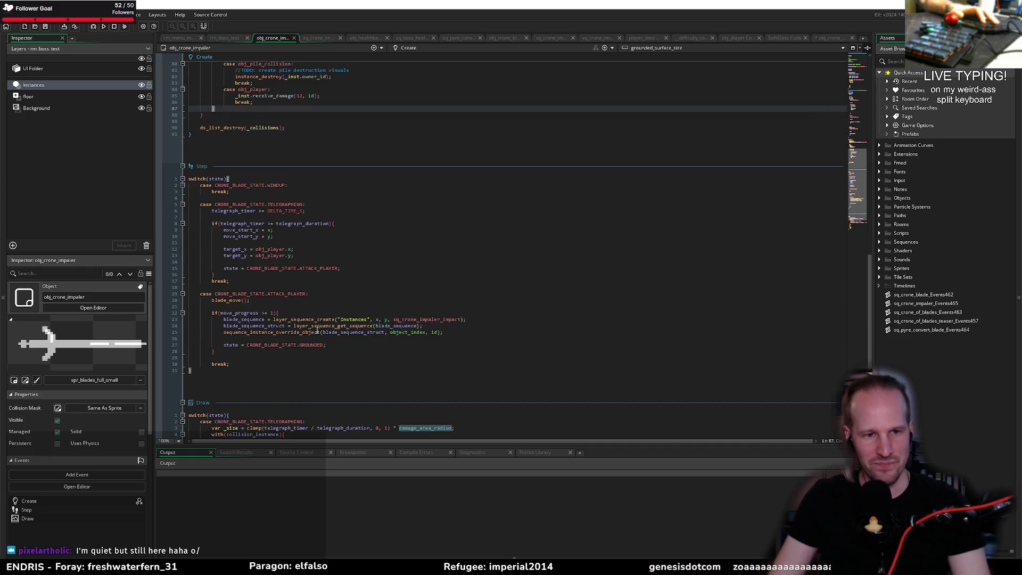
{"action": "left_click", "coordinate": [275, 306]}
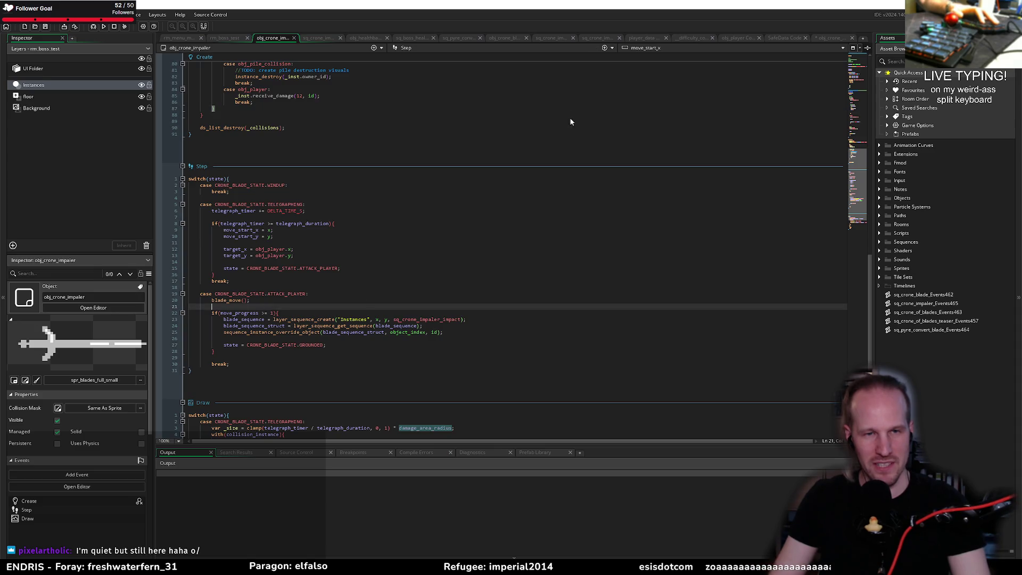
Move through the blade base Create code and Events script to the sq_crone_impaler_impact sequence
{"action": "left_click", "coordinate": [826, 39]}
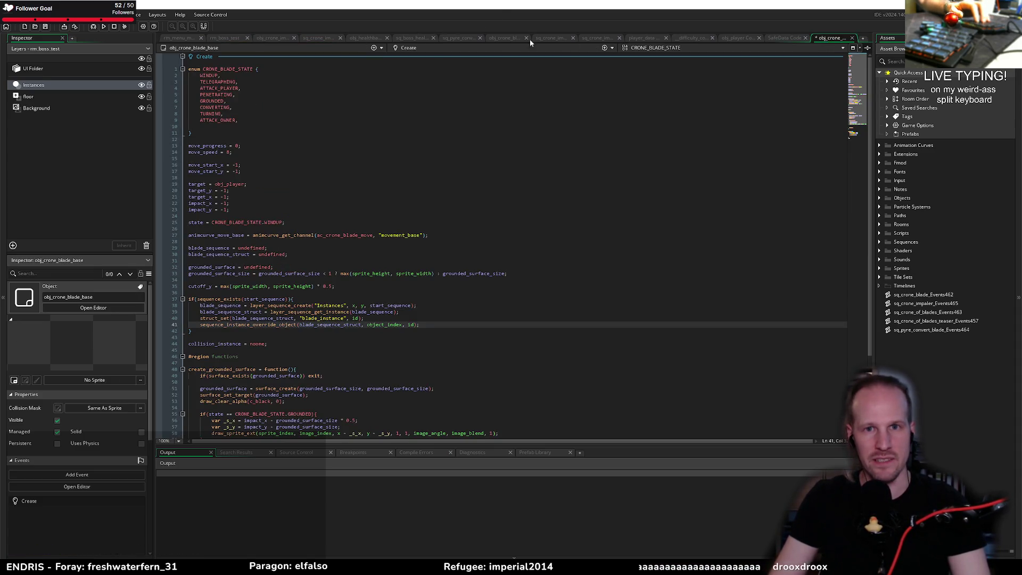
{"action": "left_click", "coordinate": [586, 39]}
{"action": "left_click", "coordinate": [551, 38]}
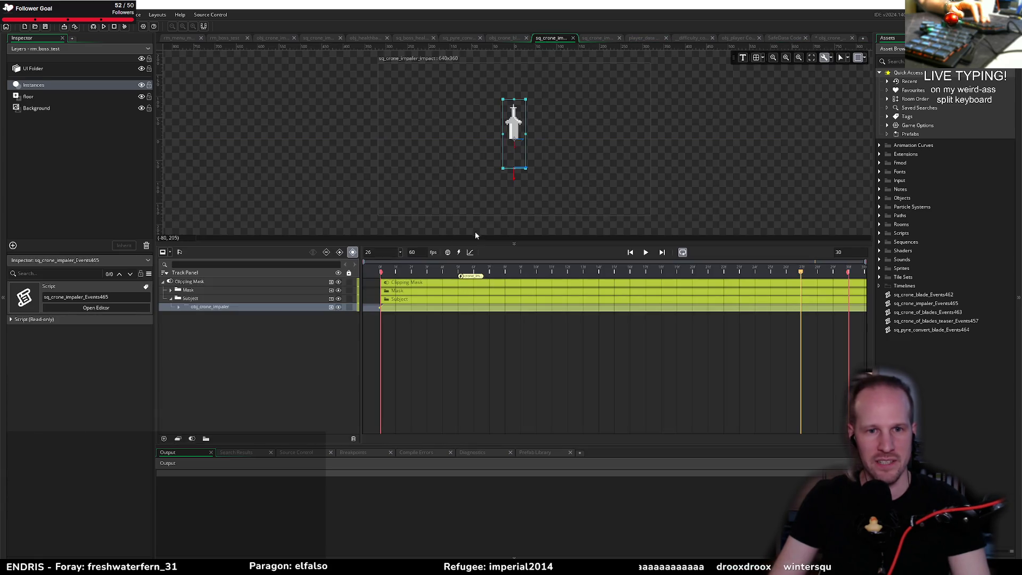
Preview the impact sequence and lengthen it from 30 to 180 frames
{"action": "key", "text": "space"}
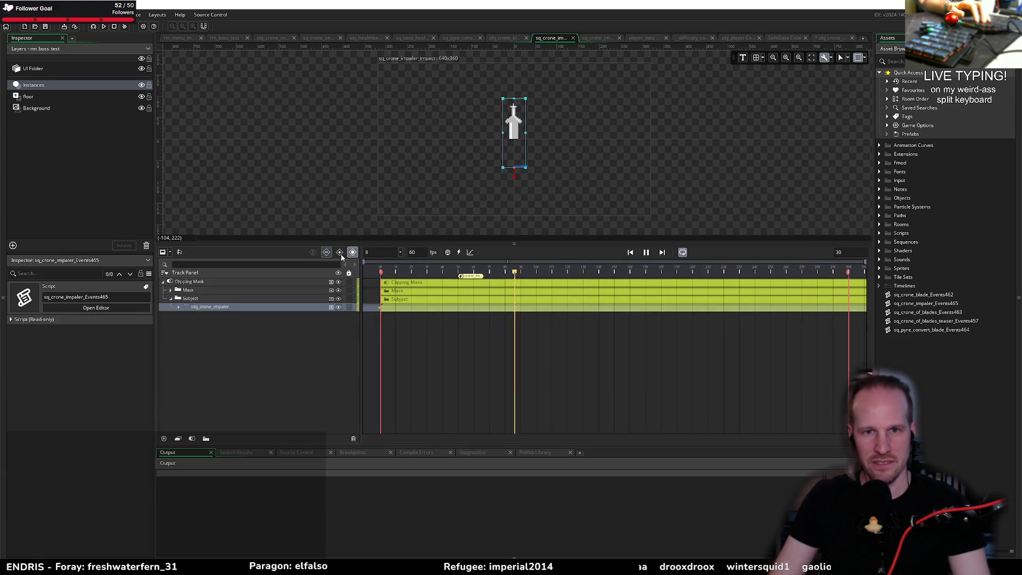
{"action": "key", "text": "space"}
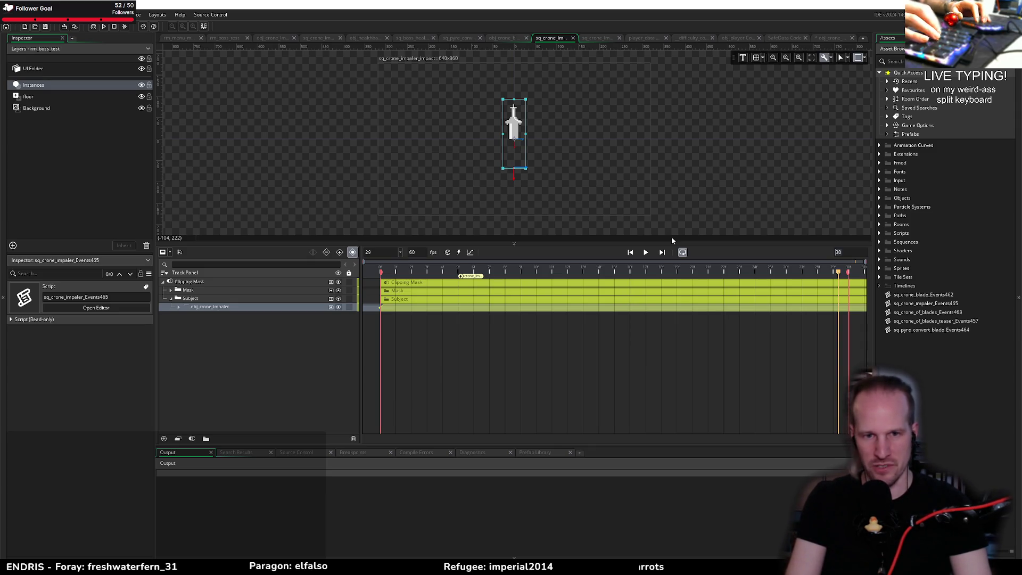
{"action": "key", "text": "Return"}
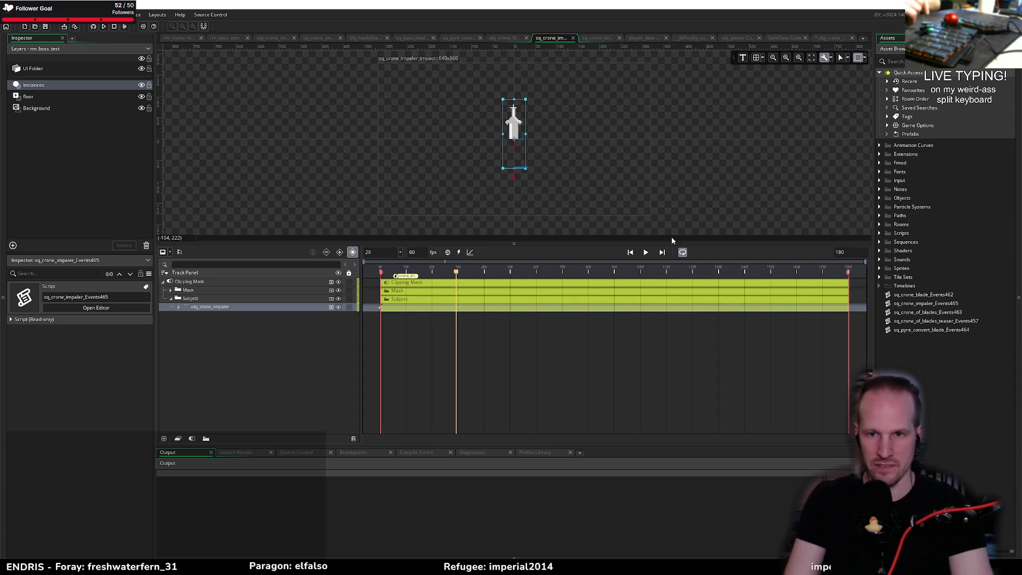
Replay the sequence, park the playhead at frame 10, and expand Particle Systems
{"action": "key", "text": "space"}
{"action": "left_click", "coordinate": [382, 272]}
{"action": "left_click", "coordinate": [425, 275]}
{"action": "left_click", "coordinate": [431, 275]}
{"action": "left_click", "coordinate": [410, 274]}
{"action": "key", "text": "space"}
{"action": "key", "text": "Left"}
{"action": "left_click", "coordinate": [881, 207]}
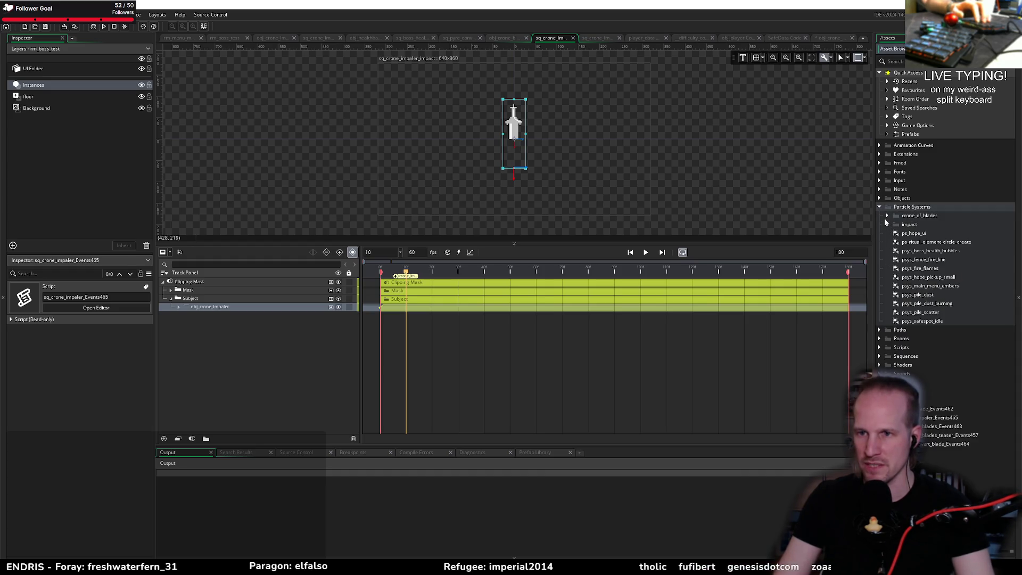
Inspect psys_impact_base from the impact particle folder in the particle editor
{"action": "left_click", "coordinate": [888, 225]}
{"action": "left_click", "coordinate": [926, 234]}
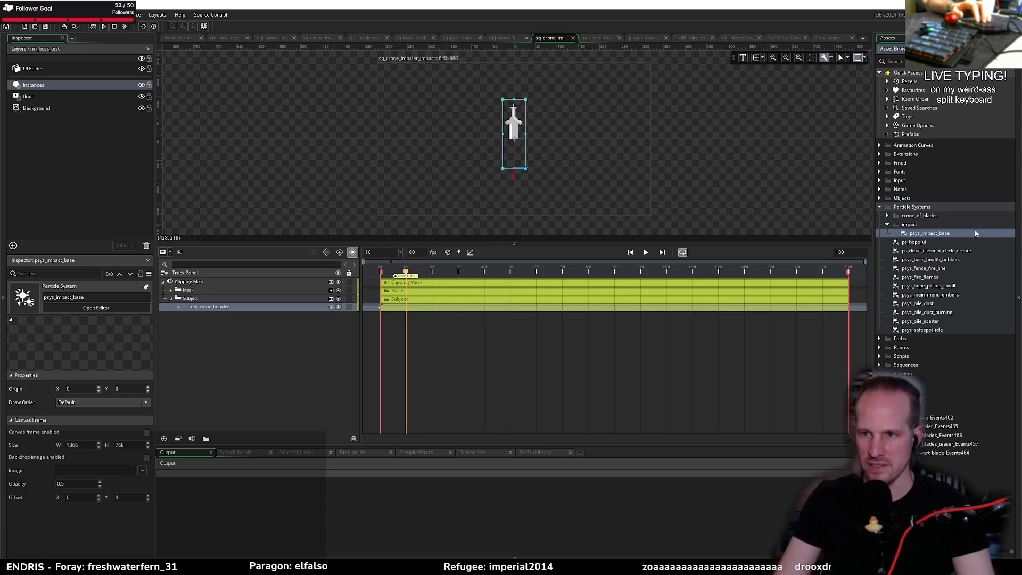
{"action": "double_click", "coordinate": [933, 234]}
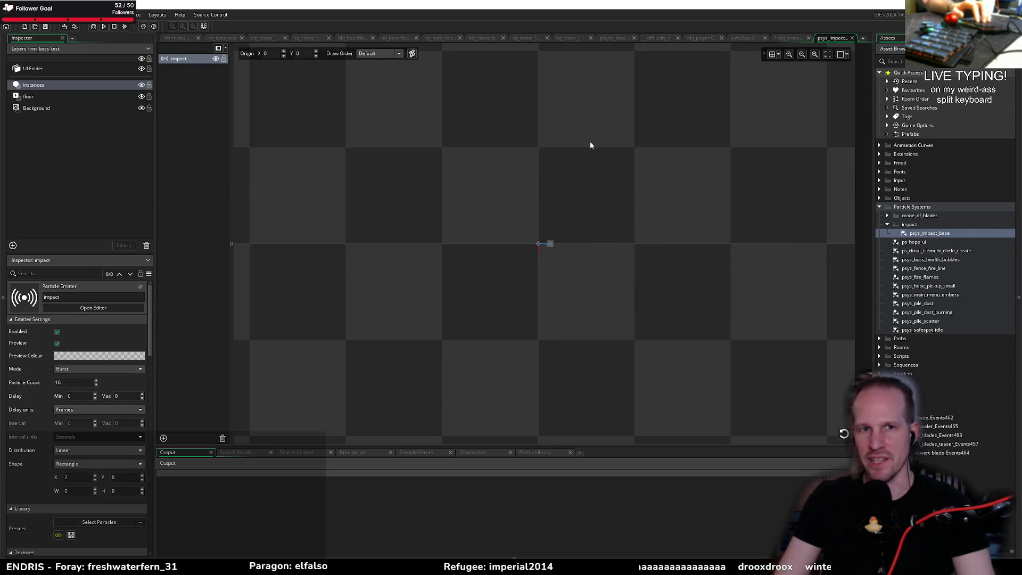
{"action": "middle_click", "coordinate": [829, 39]}
Browse the crone_of_blades/teaser particles and add psys_crone_blade_impact as a track at frame 10
{"action": "key", "text": "Up"}
{"action": "key", "text": "Up"}
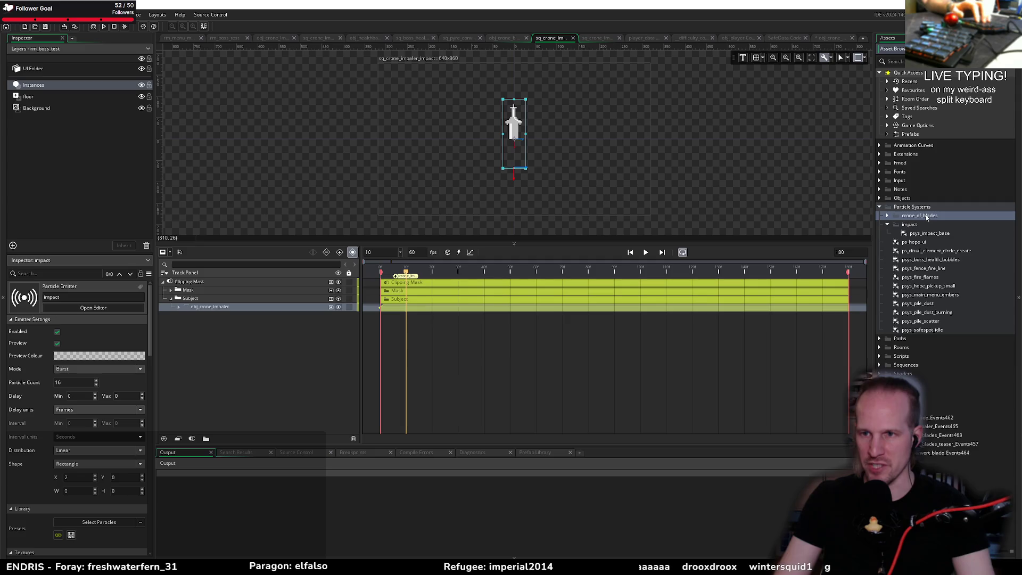
{"action": "key", "text": "Right"}
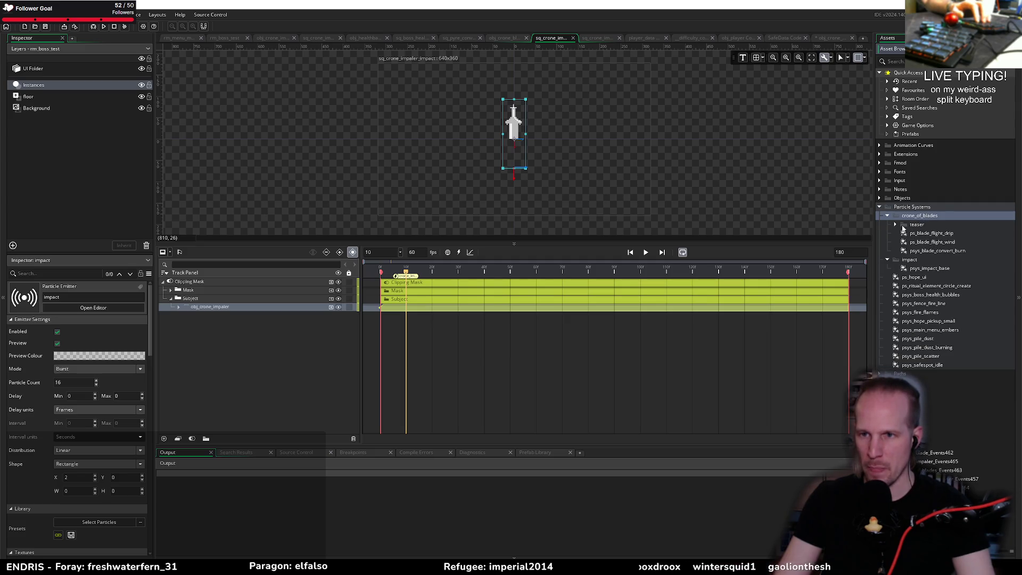
{"action": "left_click", "coordinate": [895, 224]}
{"action": "left_click", "coordinate": [934, 234]}
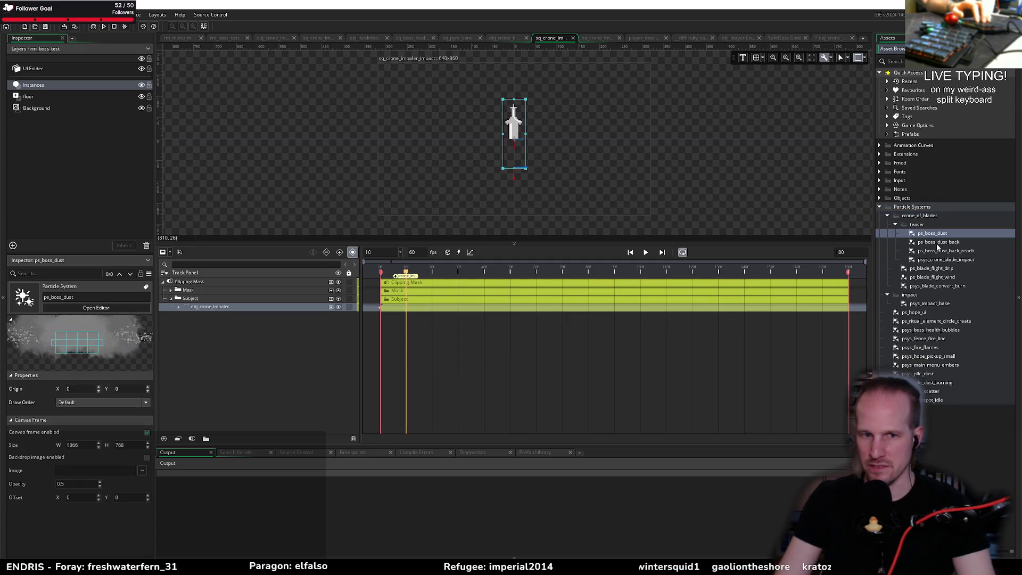
{"action": "left_click", "coordinate": [940, 243]}
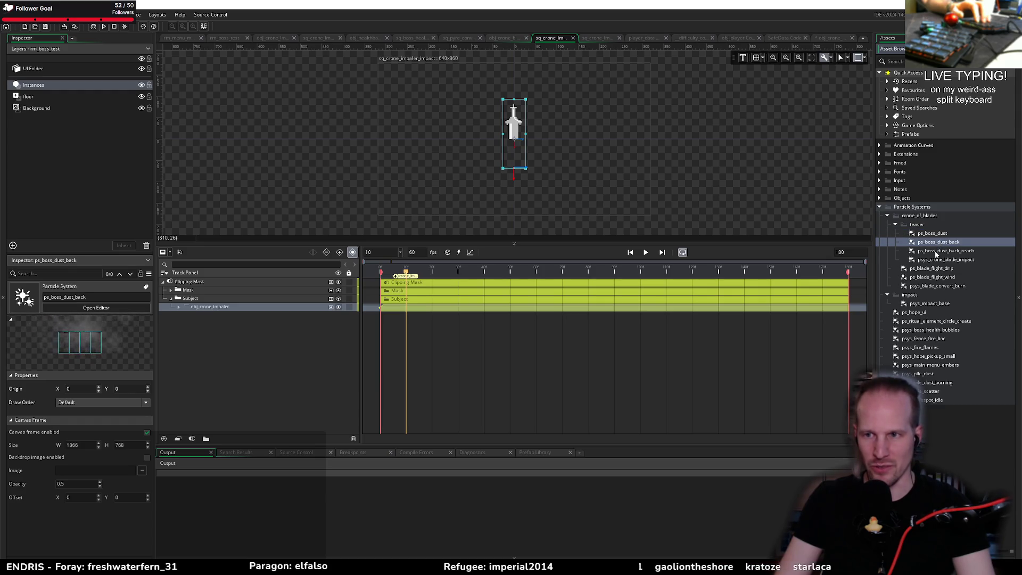
{"action": "left_click", "coordinate": [941, 251]}
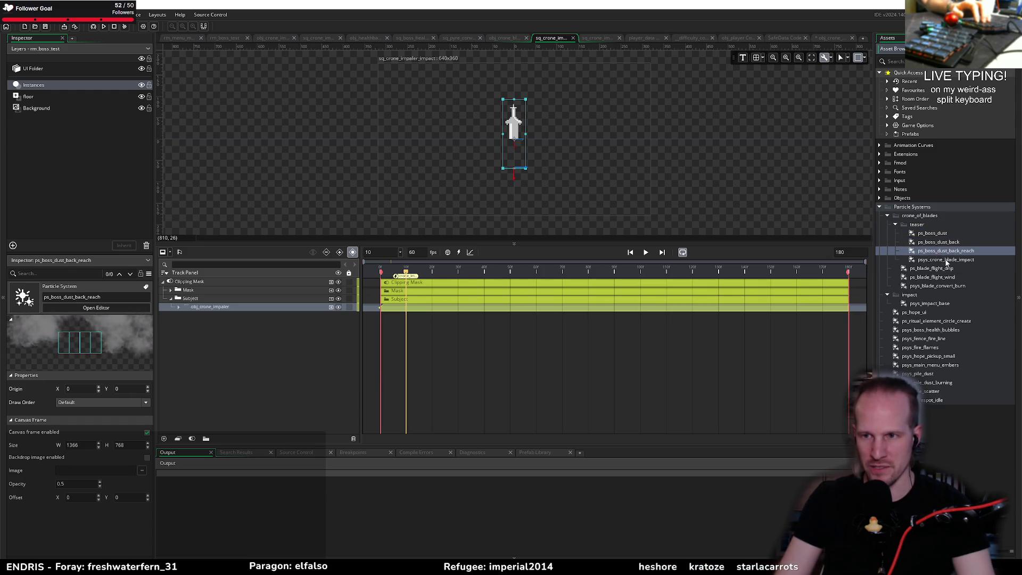
{"action": "left_click", "coordinate": [946, 260]}
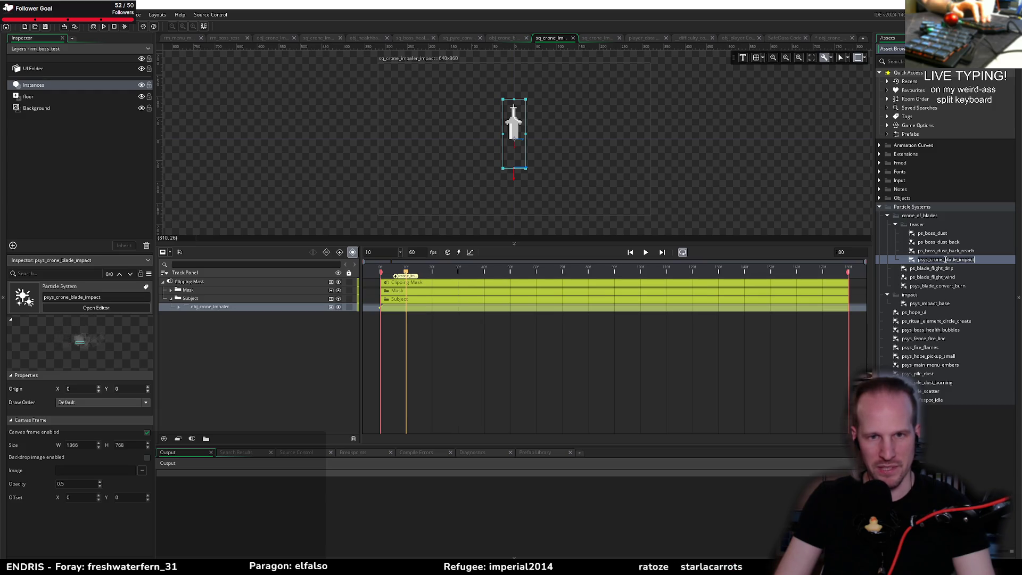
{"action": "mouse_move", "coordinate": [946, 260]}
{"action": "left_mouse_down"}
{"action": "mouse_move", "coordinate": [438, 359]}
{"action": "mouse_move", "coordinate": [281, 347]}
{"action": "mouse_move", "coordinate": [287, 341]}
{"action": "left_mouse_up"}
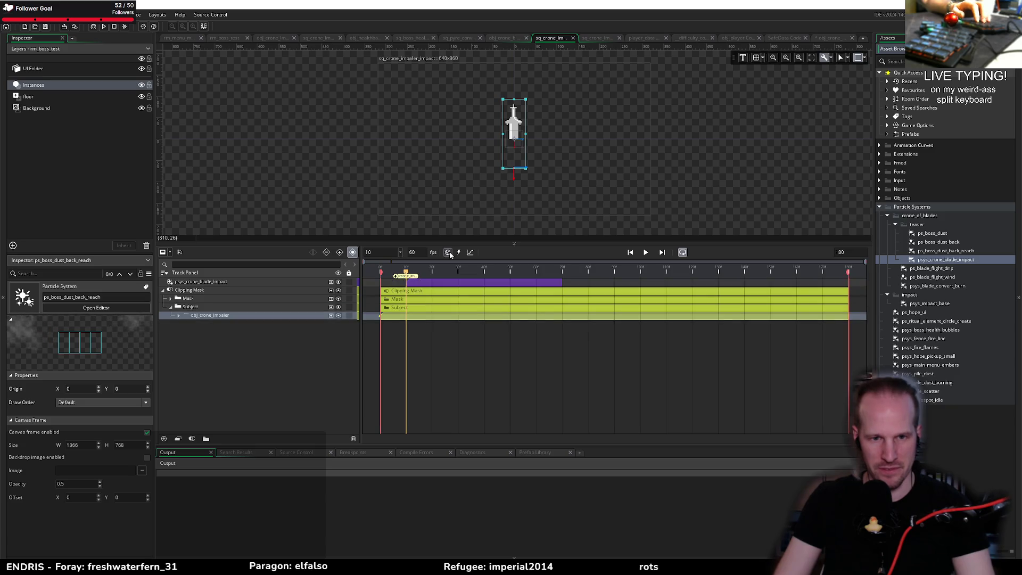
Scrub and play the sequence to check the blade-impact particle clip, stopping near frame 63
{"action": "left_click", "coordinate": [425, 285]}
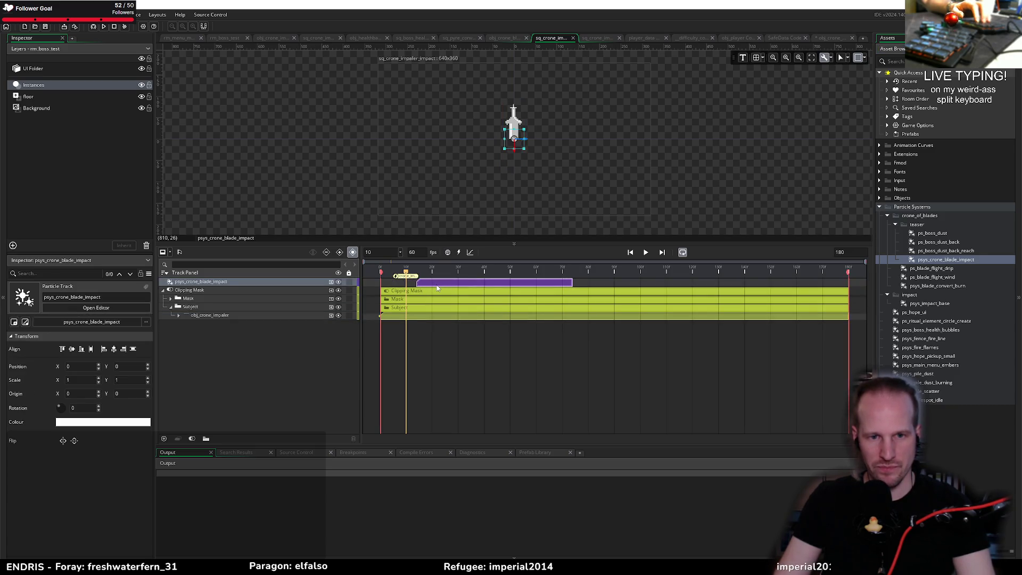
{"action": "left_click", "coordinate": [417, 276]}
{"action": "mouse_move", "coordinate": [405, 273]}
{"action": "left_mouse_down"}
{"action": "mouse_move", "coordinate": [422, 273]}
{"action": "mouse_move", "coordinate": [393, 275]}
{"action": "mouse_move", "coordinate": [406, 276]}
{"action": "left_mouse_up"}
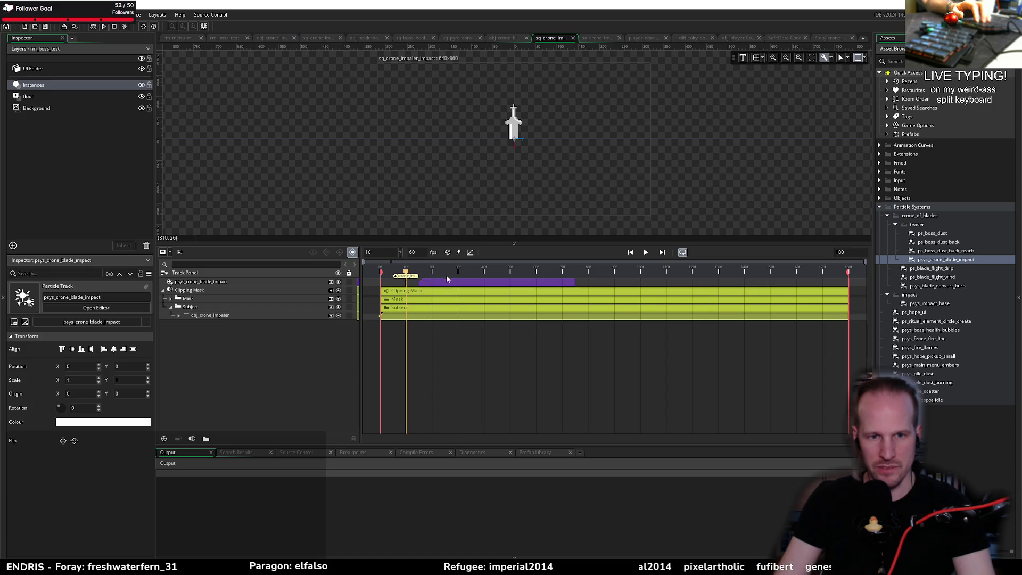
{"action": "left_click", "coordinate": [437, 283]}
{"action": "key", "text": "space"}
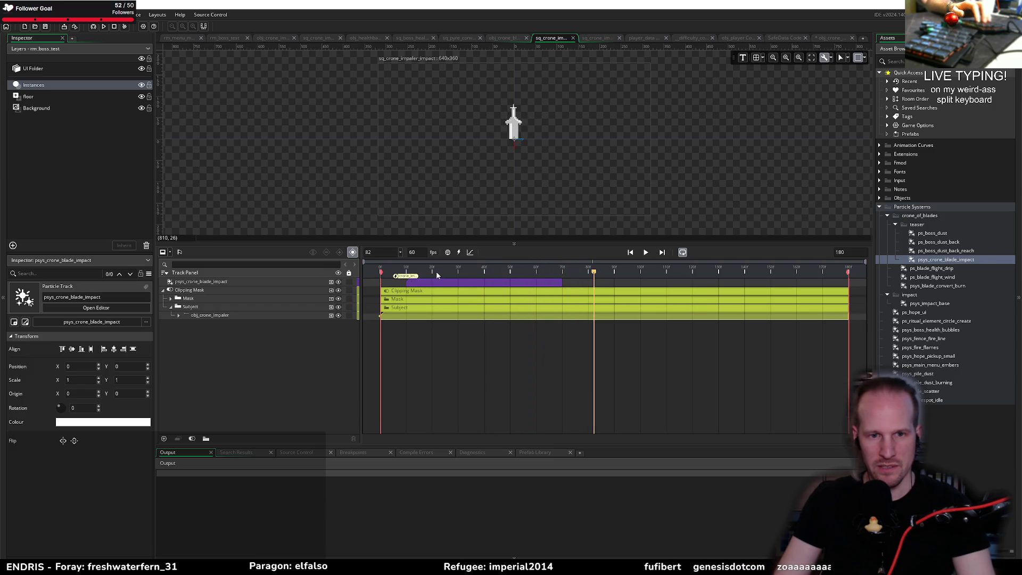
{"action": "key", "text": "space"}
{"action": "left_click", "coordinate": [423, 285]}
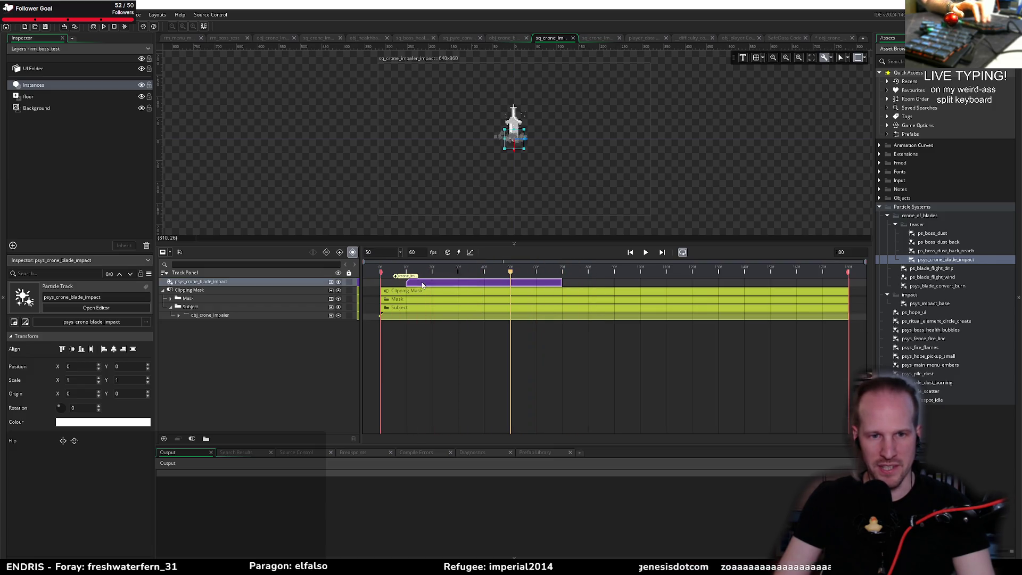
{"action": "left_click", "coordinate": [383, 311]}
{"action": "key", "text": "space"}
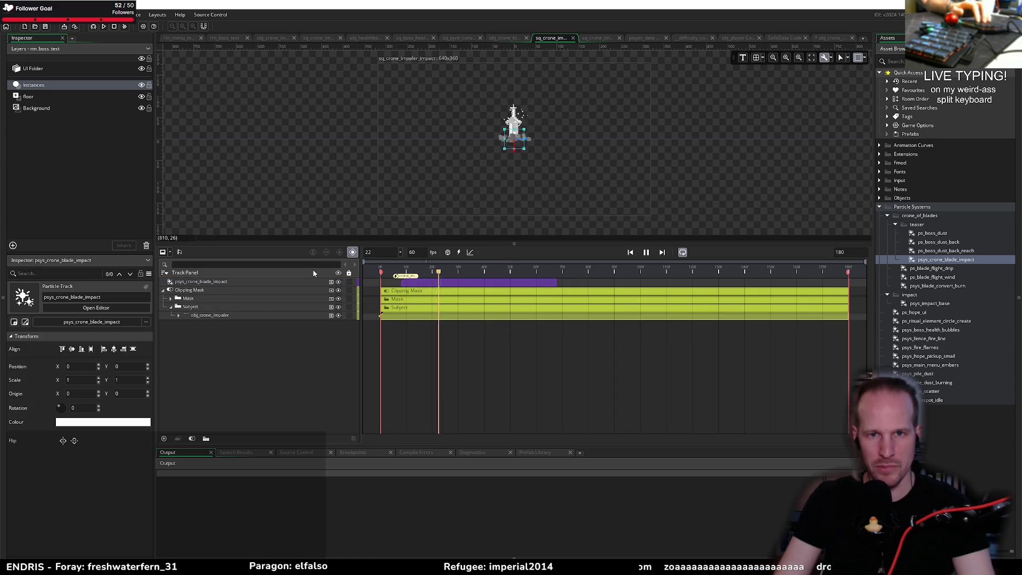
{"action": "key", "text": "space"}
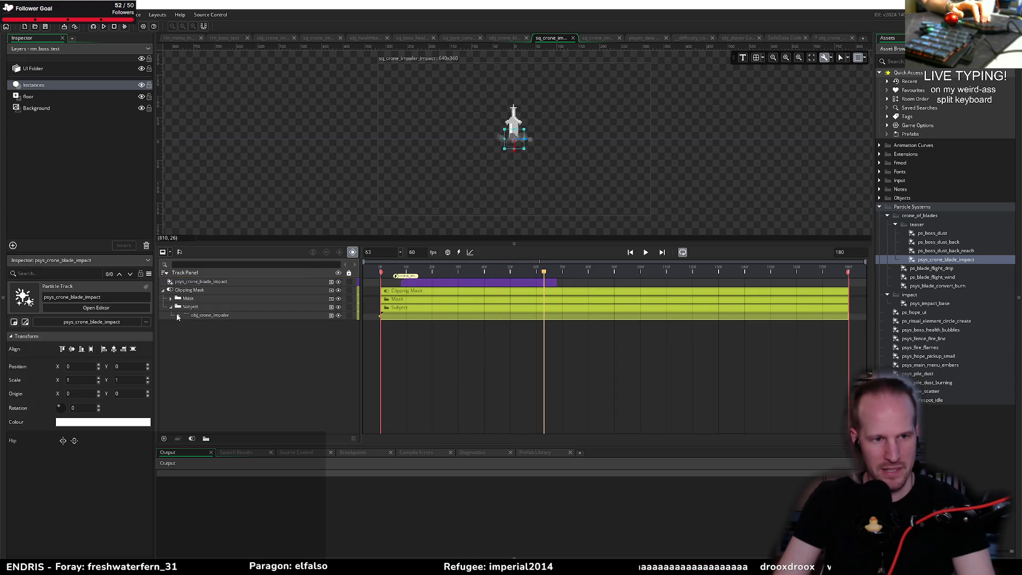
Expand obj_crone_impaler's Image Index, Position, Rotation and Scale tracks and replay to frame 76
{"action": "left_click", "coordinate": [210, 315], "text": "ctrl"}
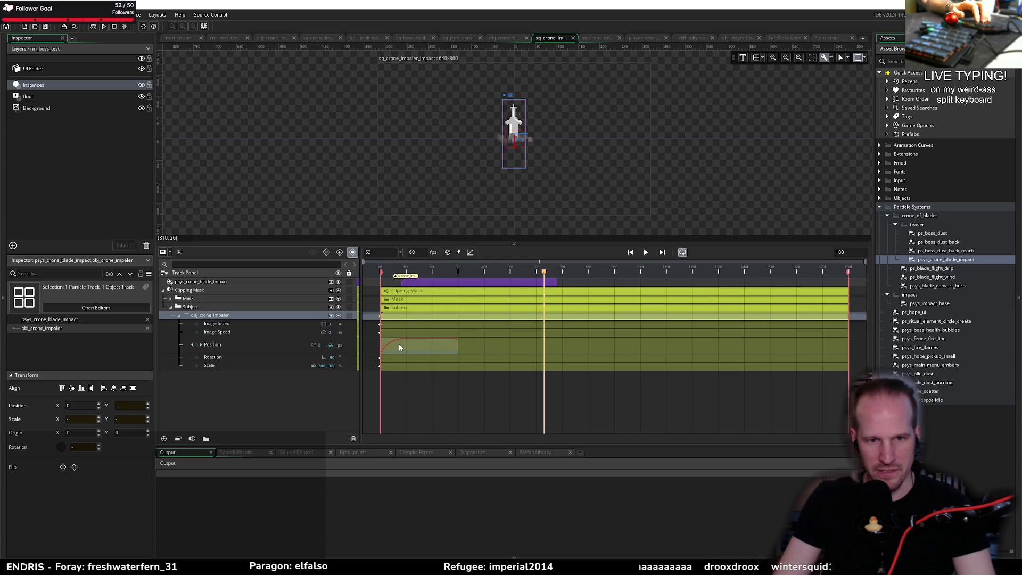
{"action": "left_click", "coordinate": [421, 285]}
{"action": "key", "text": "space"}
{"action": "left_click", "coordinate": [313, 272]}
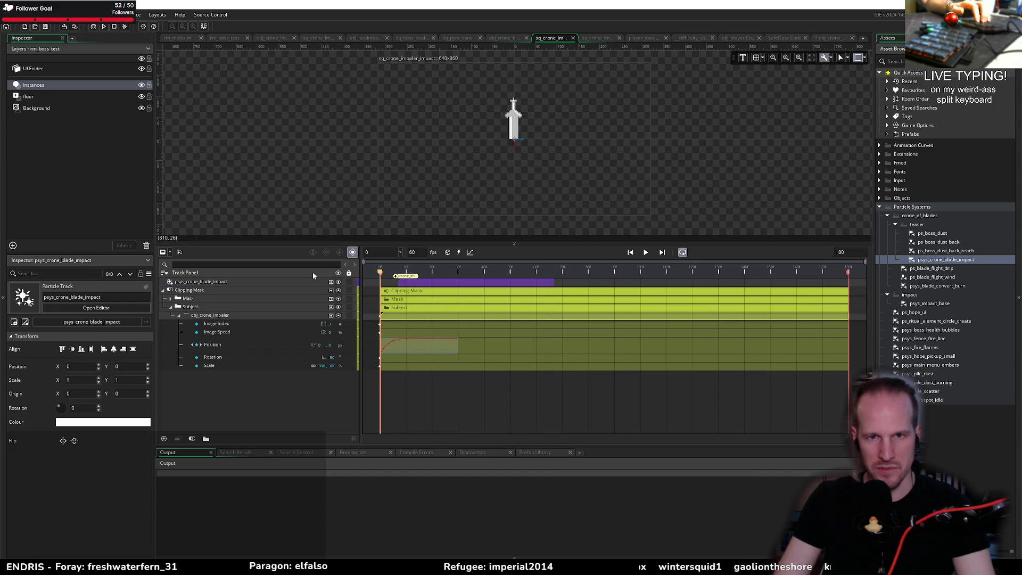
{"action": "key", "text": "space"}
{"action": "left_click", "coordinate": [413, 283]}
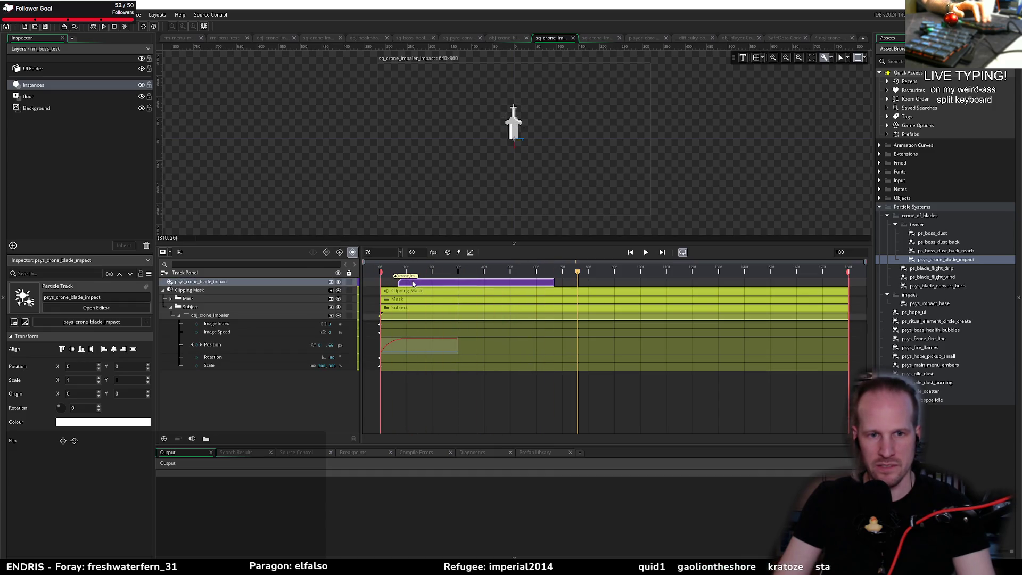
Replay the impact from the start, then close the Output panel to enlarge the timeline
{"action": "key", "text": "space"}
{"action": "left_click", "coordinate": [326, 268]}
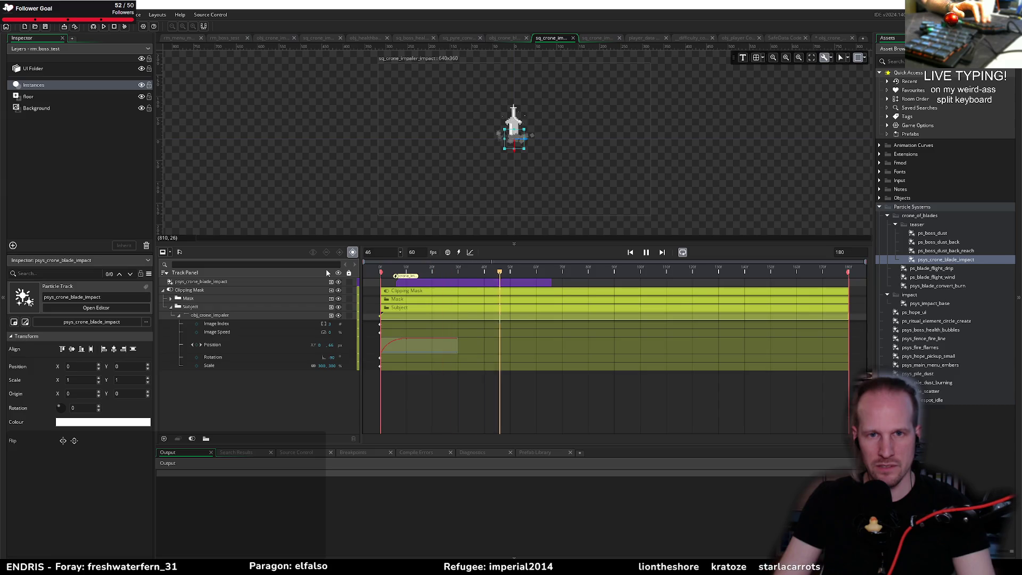
{"action": "key", "text": "space"}
{"action": "left_click", "coordinate": [413, 283]}
{"action": "left_click", "coordinate": [323, 270]}
{"action": "key", "text": "space"}
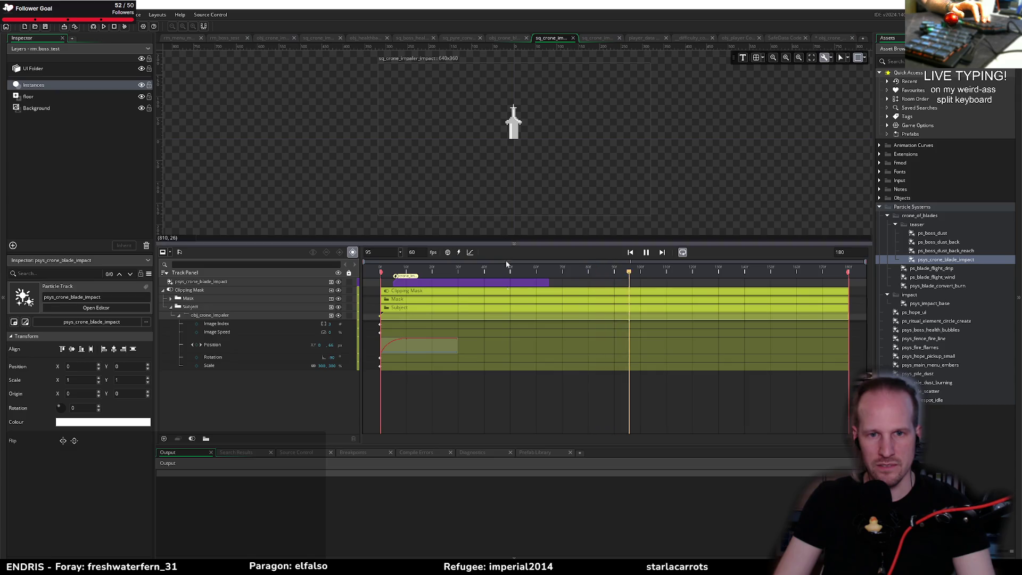
{"action": "key", "text": "ctrl+alt+o"}
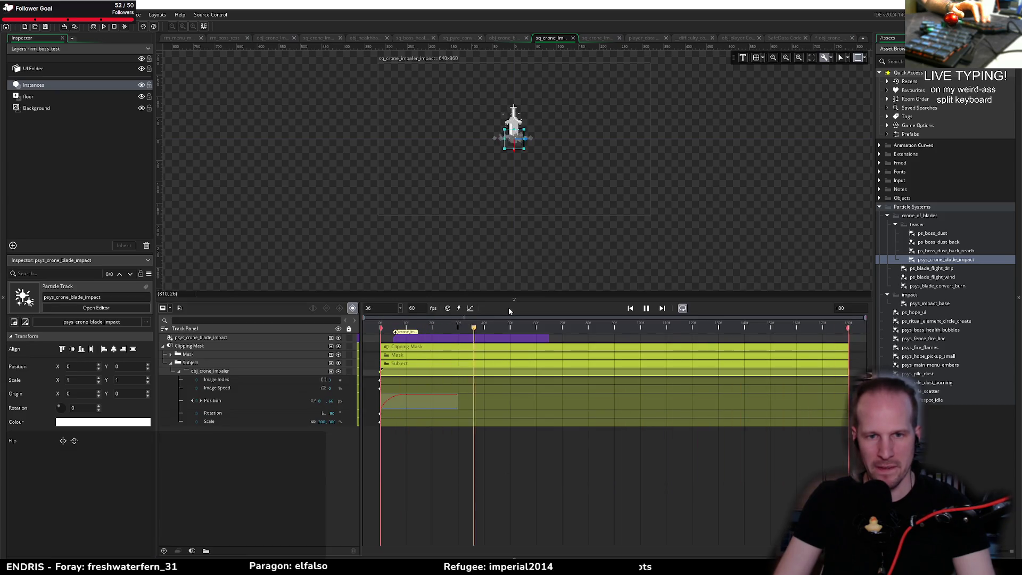
Give the canvas more room and shorten the sequence to about 66 frames
{"action": "left_click_drag", "start_coordinate": [512, 301], "coordinate": [511, 333]}
{"action": "scroll", "coordinate": [532, 263], "scroll_direction": "up", "scroll_amount": 2}
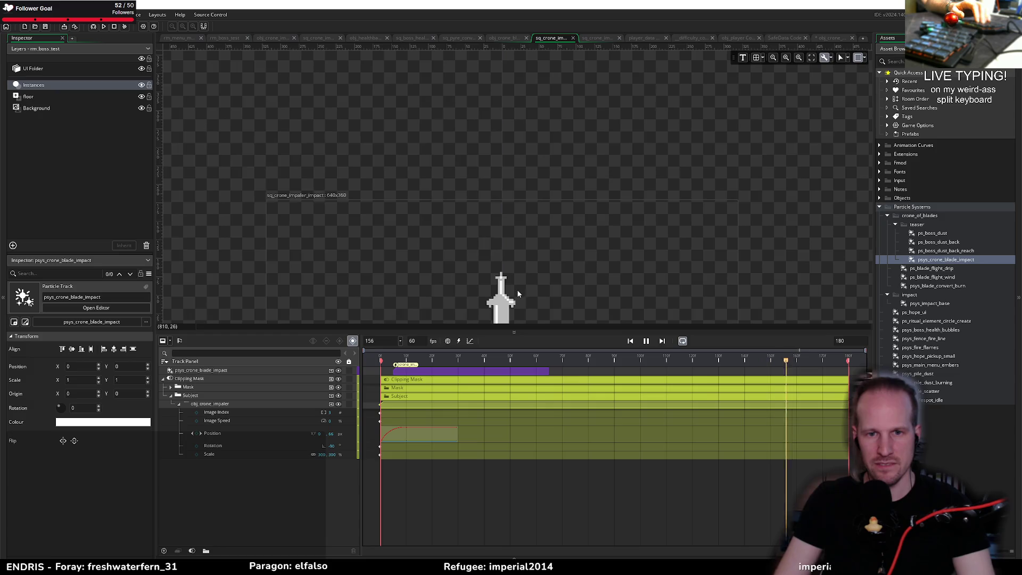
{"action": "scroll", "coordinate": [551, 171], "scroll_direction": "up", "scroll_amount": 1}
{"action": "left_click_drag", "start_coordinate": [849, 363], "coordinate": [554, 361]}
Preview the shortened sequence's particle burst, then select the psys_crone_blade_impact track
{"action": "key", "text": "space"}
{"action": "key", "text": "space"}
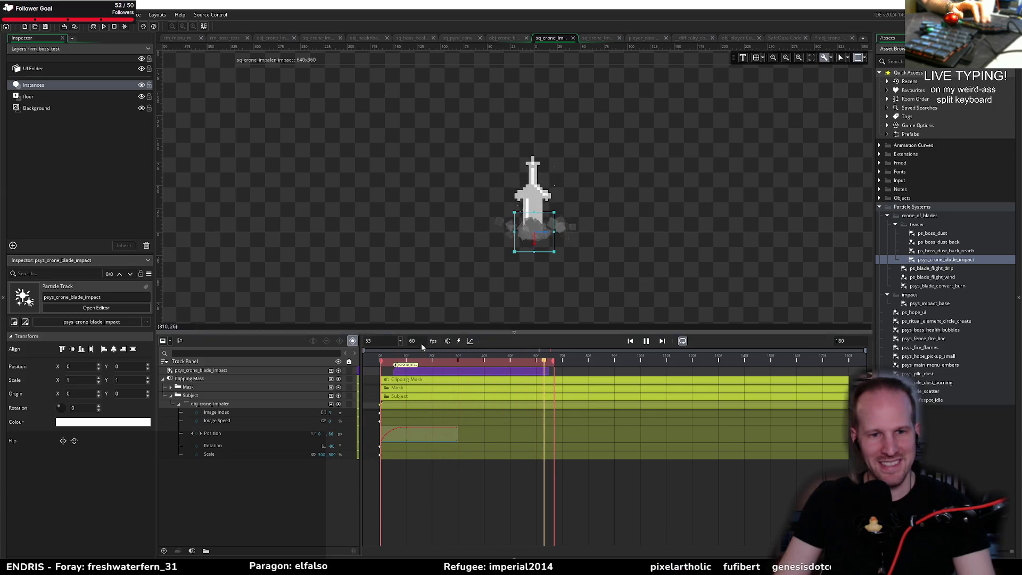
{"action": "key", "text": "space"}
{"action": "left_click", "coordinate": [407, 374]}
{"action": "key", "text": "space"}
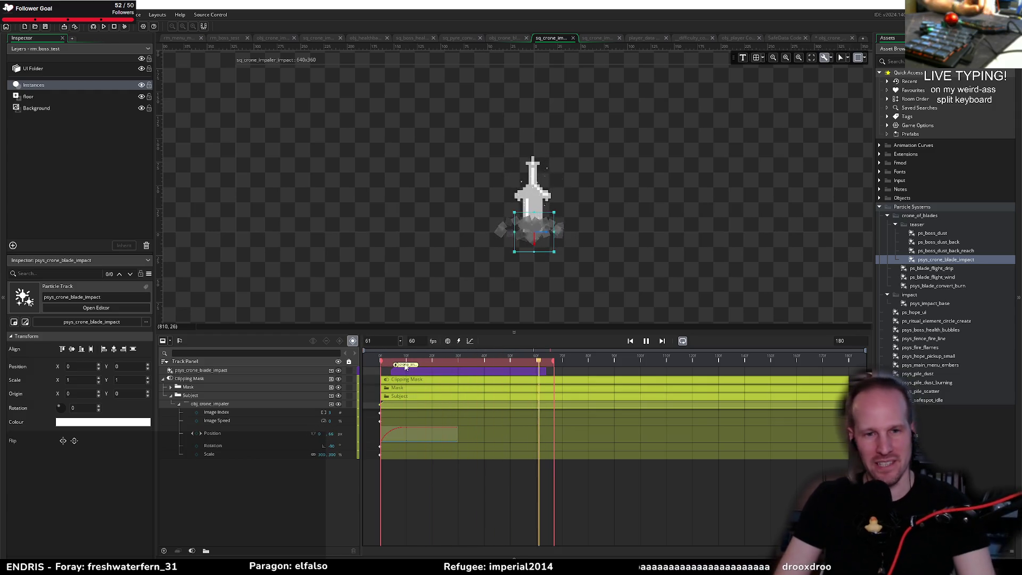
{"action": "left_click", "coordinate": [430, 373]}
{"action": "key", "text": "space"}
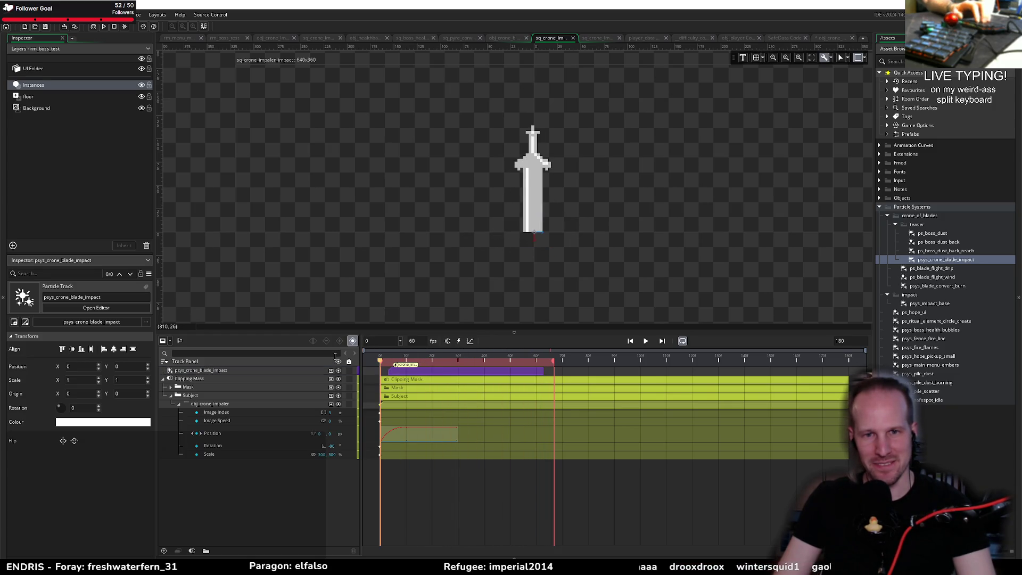
{"action": "mouse_move", "coordinate": [414, 362]}
{"action": "left_mouse_down"}
{"action": "mouse_move", "coordinate": [373, 360]}
{"action": "mouse_move", "coordinate": [411, 367]}
{"action": "mouse_move", "coordinate": [372, 371]}
{"action": "left_mouse_up"}
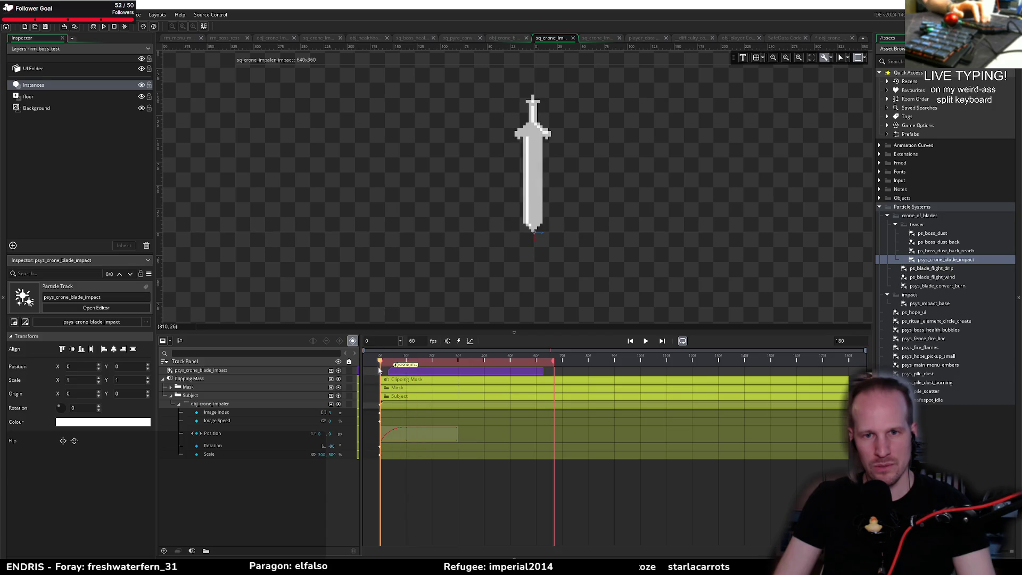
{"action": "key", "text": "Return"}
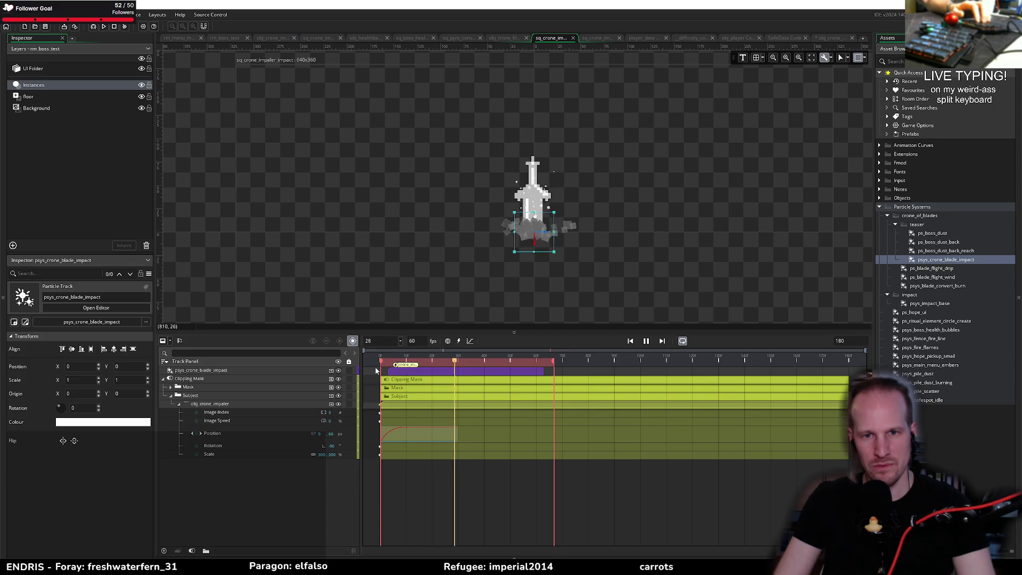
{"action": "key", "text": "Return"}
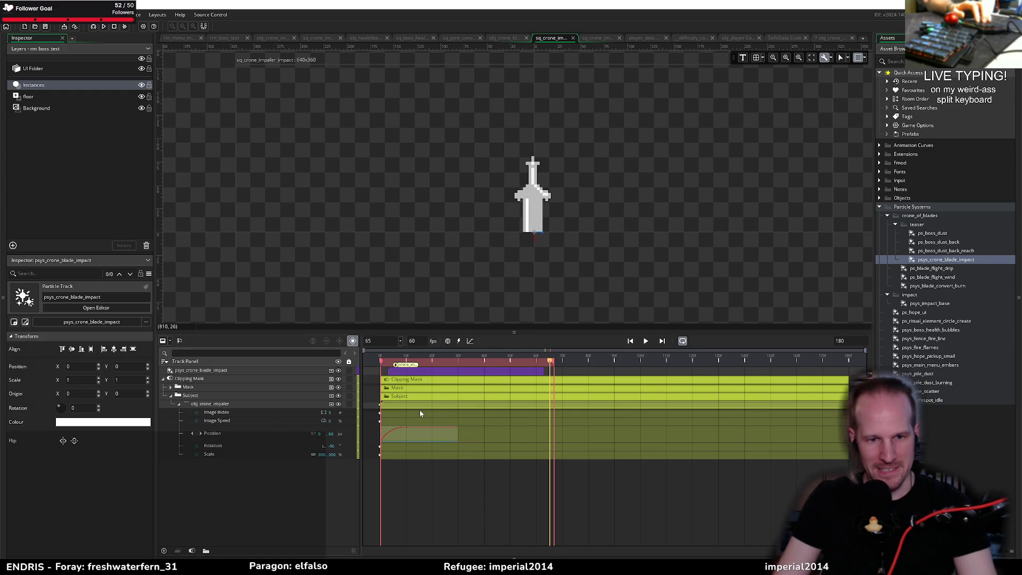
{"action": "left_click", "coordinate": [448, 366]}
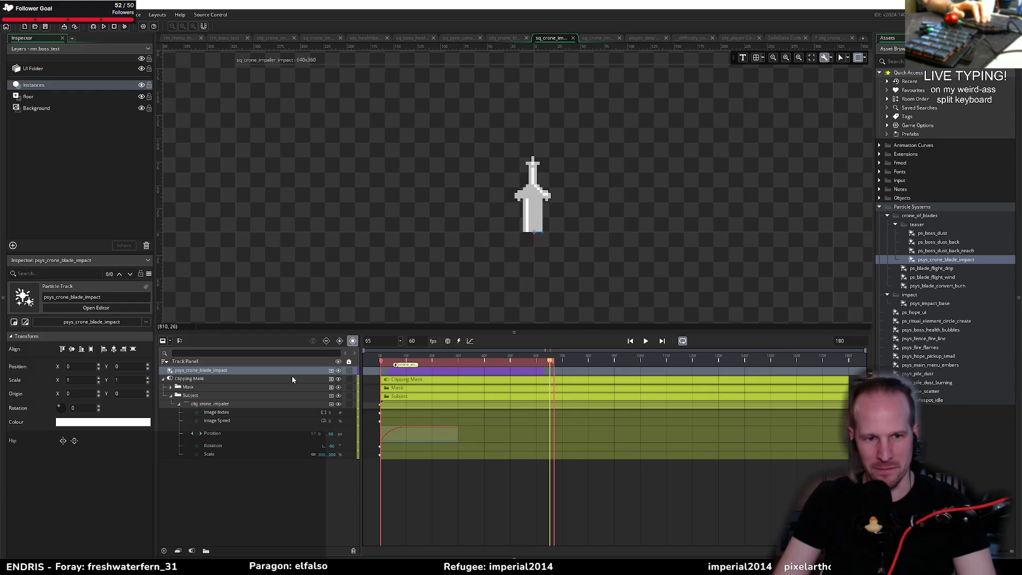
Add Position keys to the psys_crone_blade_impact track and convert them to a curve
{"action": "left_click", "coordinate": [331, 370]}
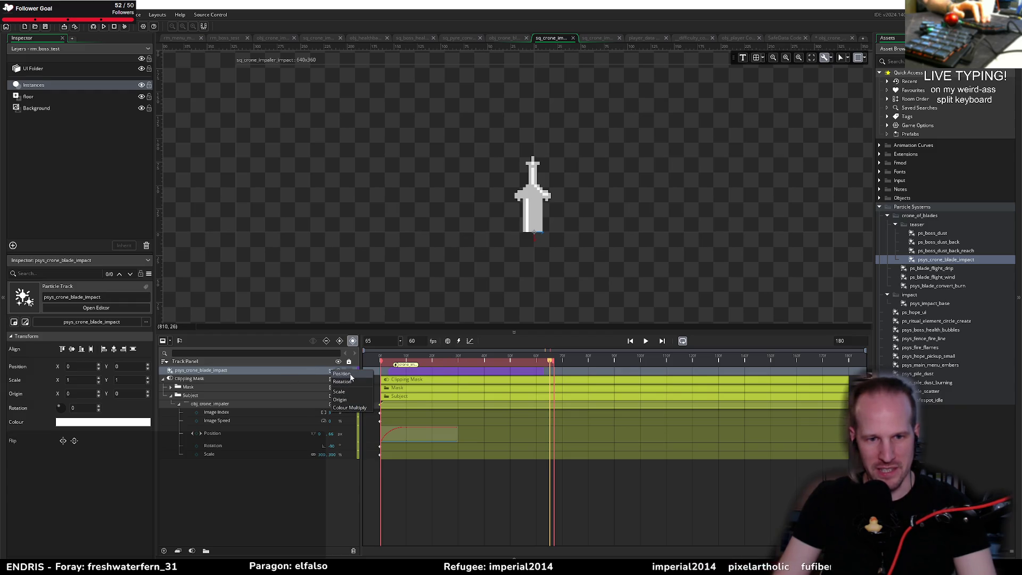
{"action": "left_click", "coordinate": [343, 374]}
{"action": "left_click_drag", "start_coordinate": [479, 361], "coordinate": [389, 363]}
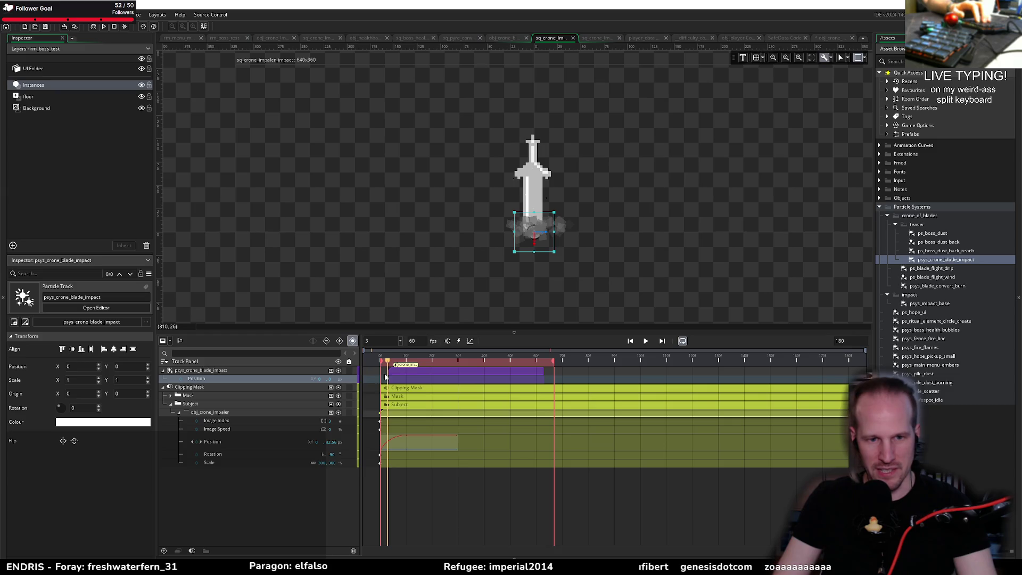
{"action": "right_click", "coordinate": [388, 380]}
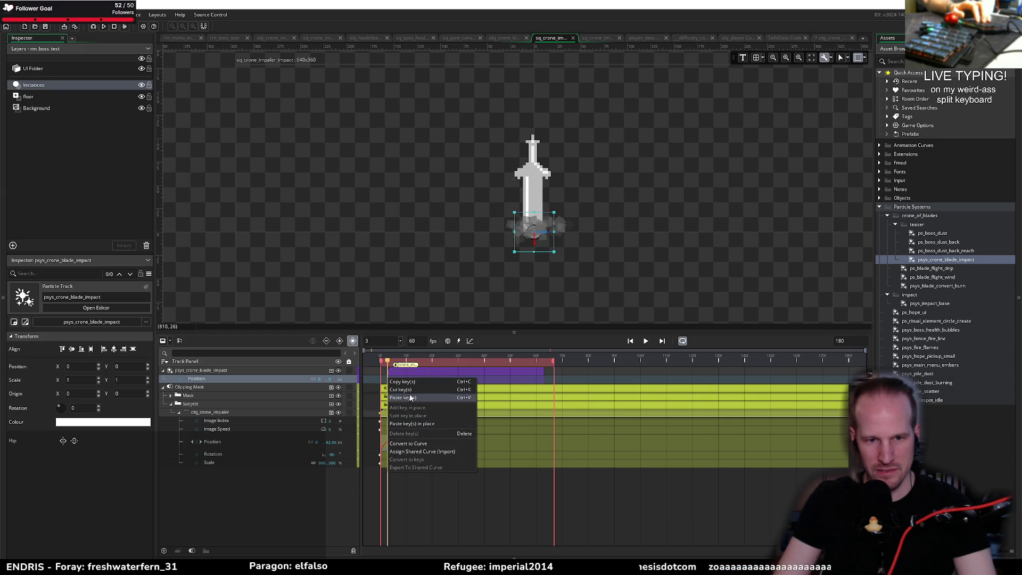
{"action": "left_click", "coordinate": [402, 446]}
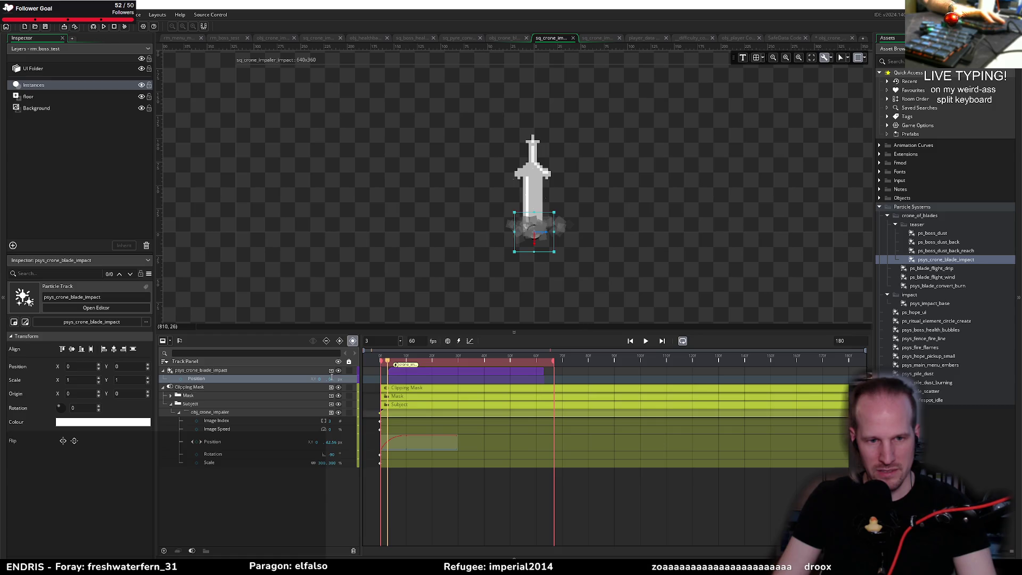
{"action": "left_click", "coordinate": [183, 380]}
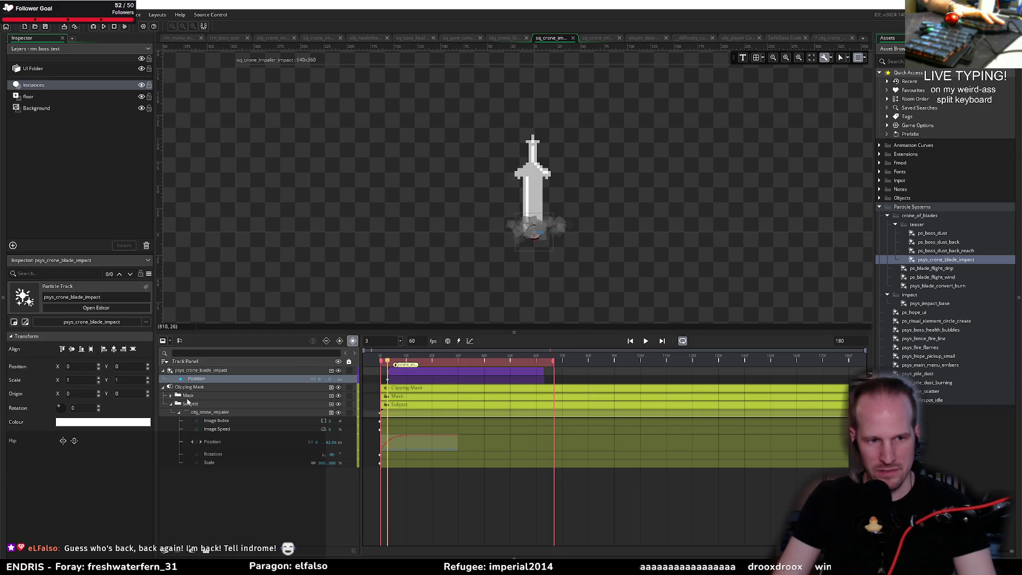
At frame 60, raise the impact particles 4 px, then play the sequence to check
{"action": "left_click_drag", "start_coordinate": [388, 364], "coordinate": [409, 365]}
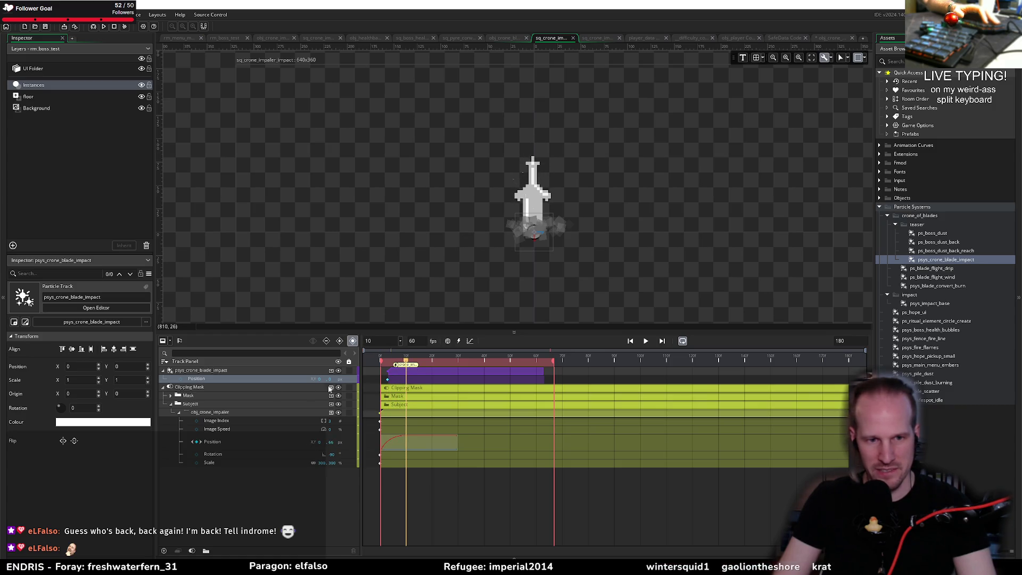
{"action": "left_click", "coordinate": [435, 363]}
{"action": "left_click_drag", "start_coordinate": [434, 363], "coordinate": [538, 364]}
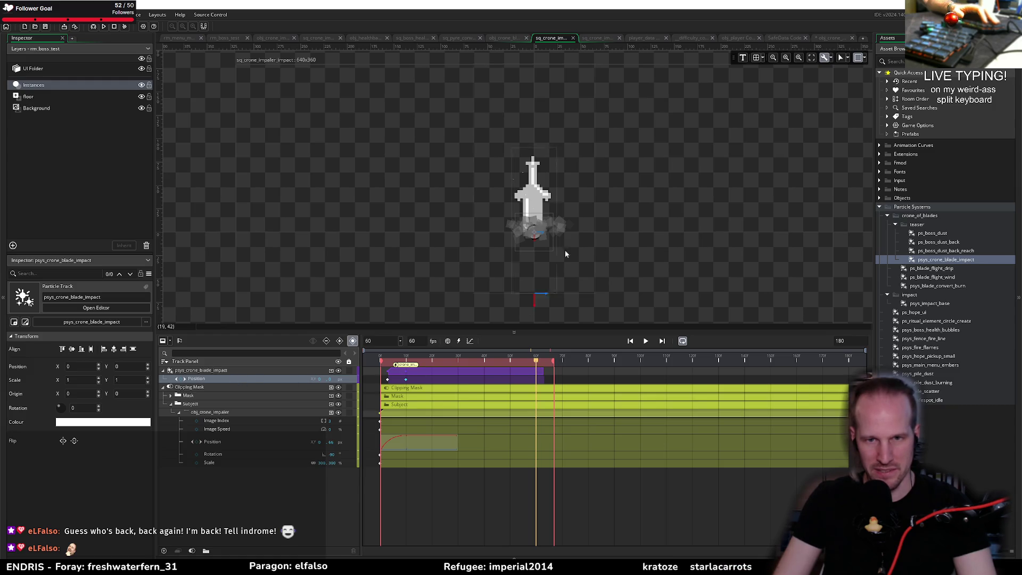
{"action": "left_click_drag", "start_coordinate": [536, 245], "coordinate": [540, 238]}
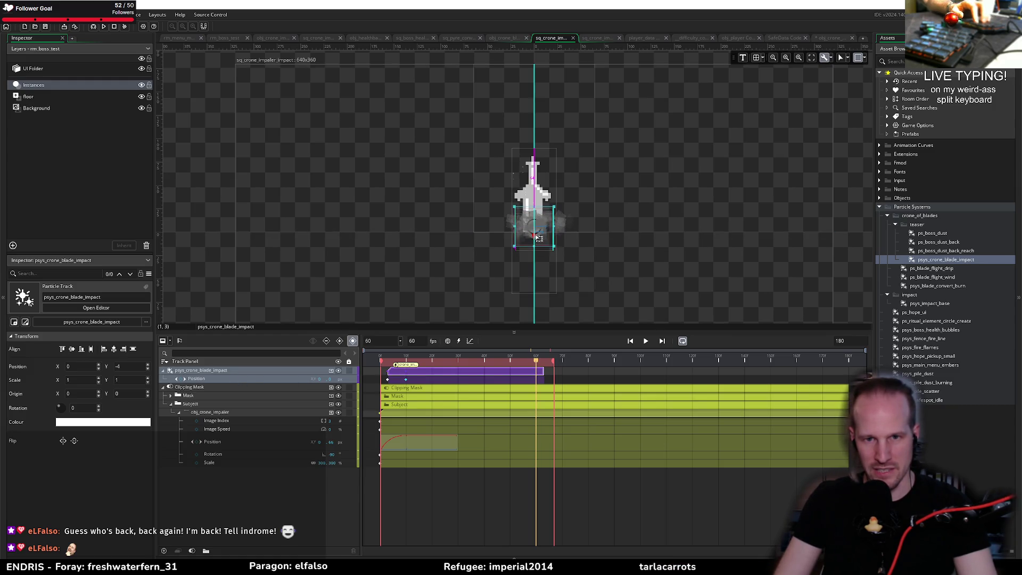
{"action": "key", "text": "space"}
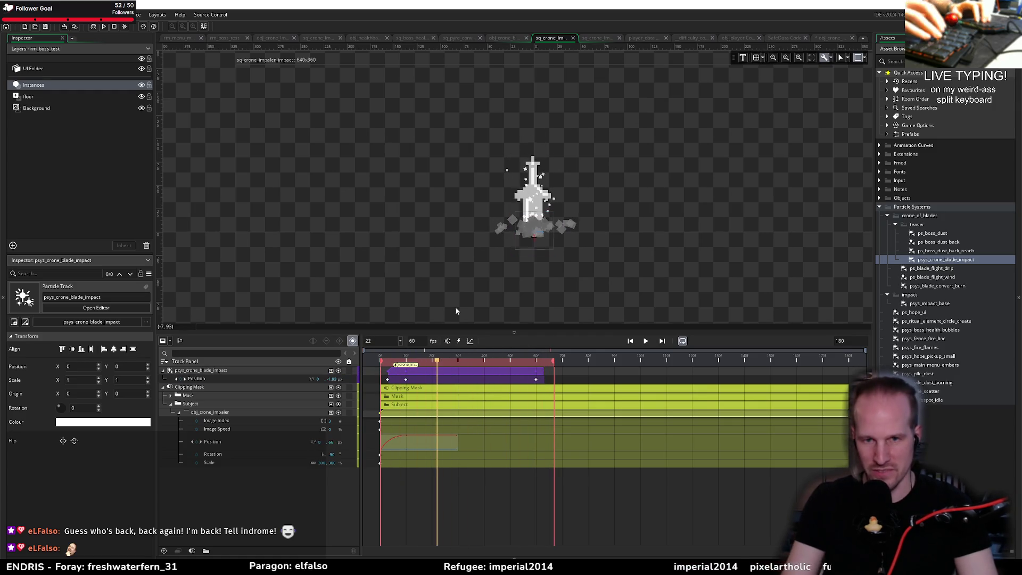
{"action": "key", "text": "space"}
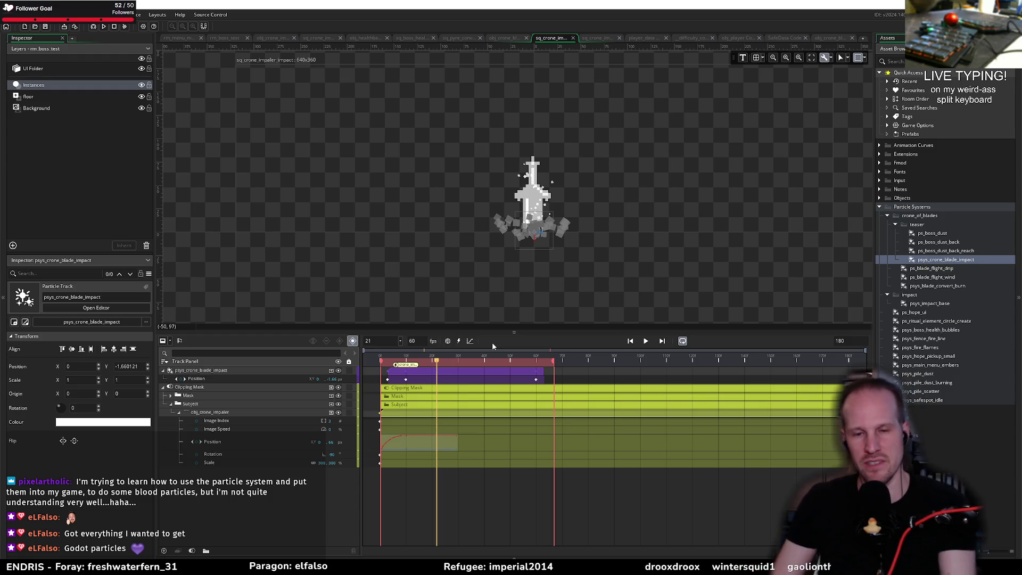
Extend the playback range out to frame 180 and return the playhead to frame 0
{"action": "left_click_drag", "start_coordinate": [554, 365], "coordinate": [858, 359]}
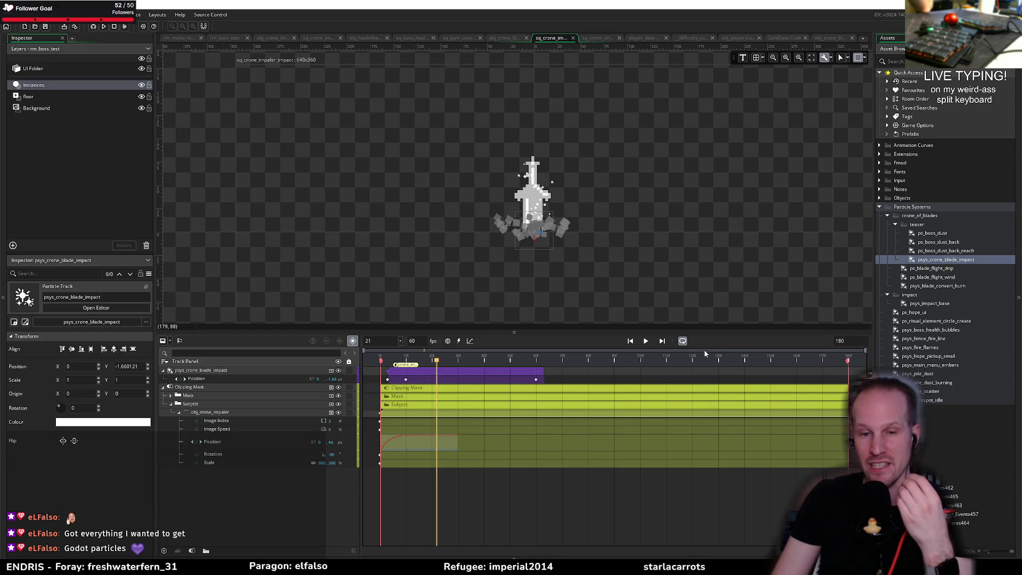
{"action": "left_click_drag", "start_coordinate": [436, 360], "coordinate": [361, 363]}
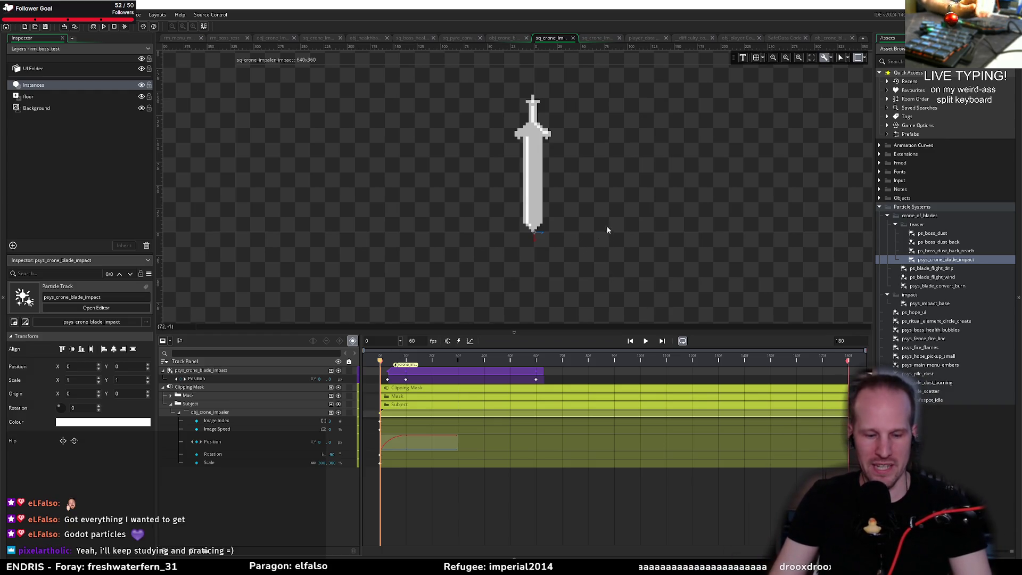
{"action": "scroll", "coordinate": [607, 223], "scroll_direction": "down", "scroll_amount": 3}
{"action": "mouse_move", "coordinate": [619, 211]}
{"action": "left_mouse_down"}
{"action": "mouse_move", "coordinate": [602, 177]}
{"action": "mouse_move", "coordinate": [602, 185]}
{"action": "left_mouse_up"}
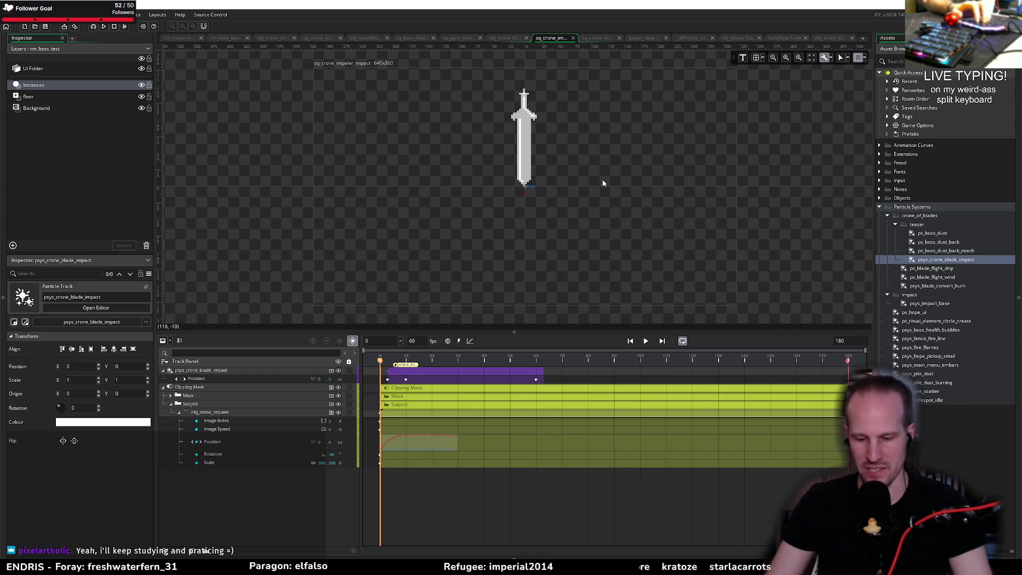
{"action": "key", "text": "F5"}
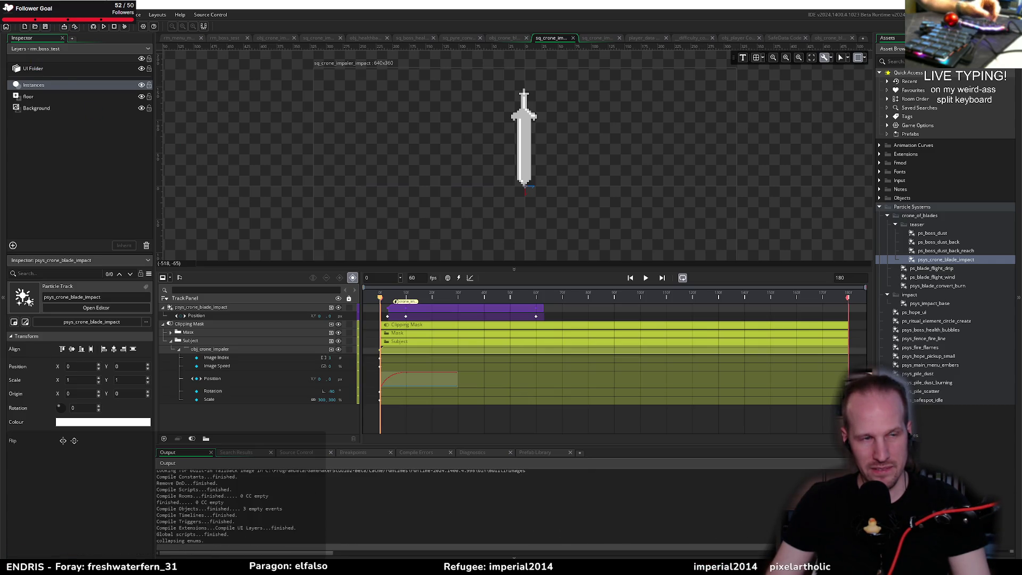
End the test run and switch to the rm_menu_main room
{"action": "left_click", "coordinate": [30, 15]}
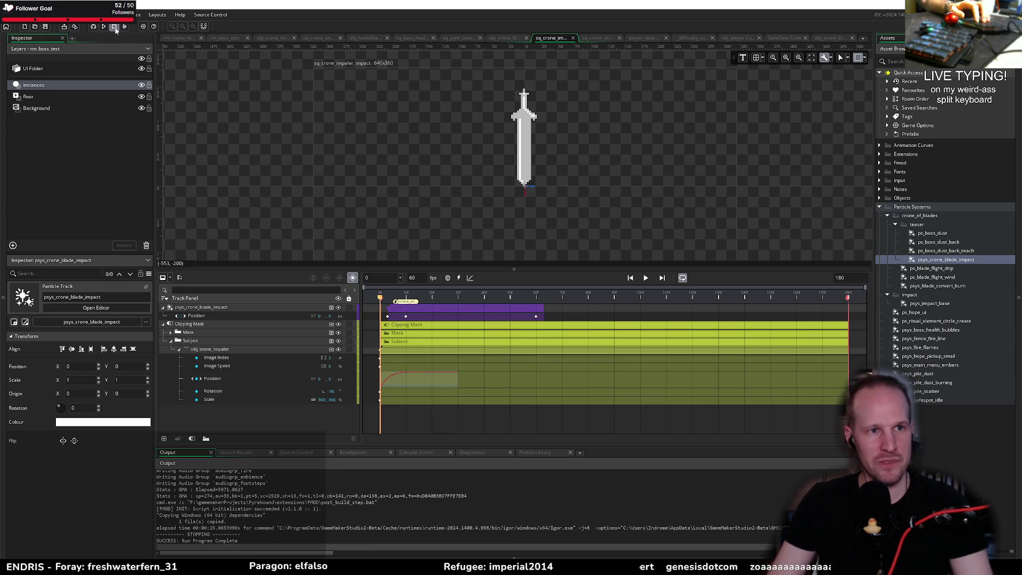
{"action": "left_click", "coordinate": [178, 37]}
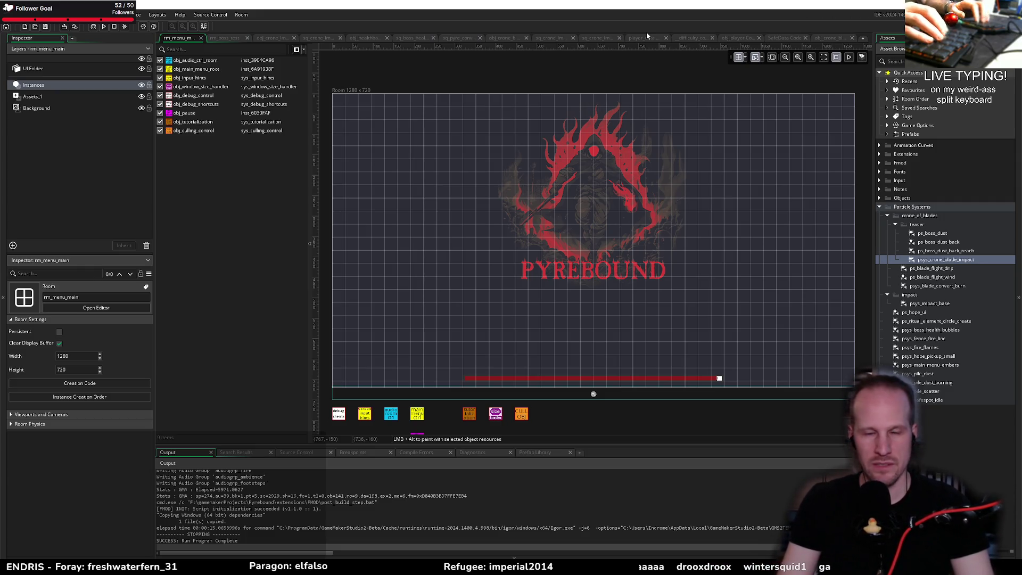
Open the rm_level_mask_test room through the Ctrl+T asset search
{"action": "key", "text": "ctrl+t"}
{"action": "type", "text": "rm_le"}
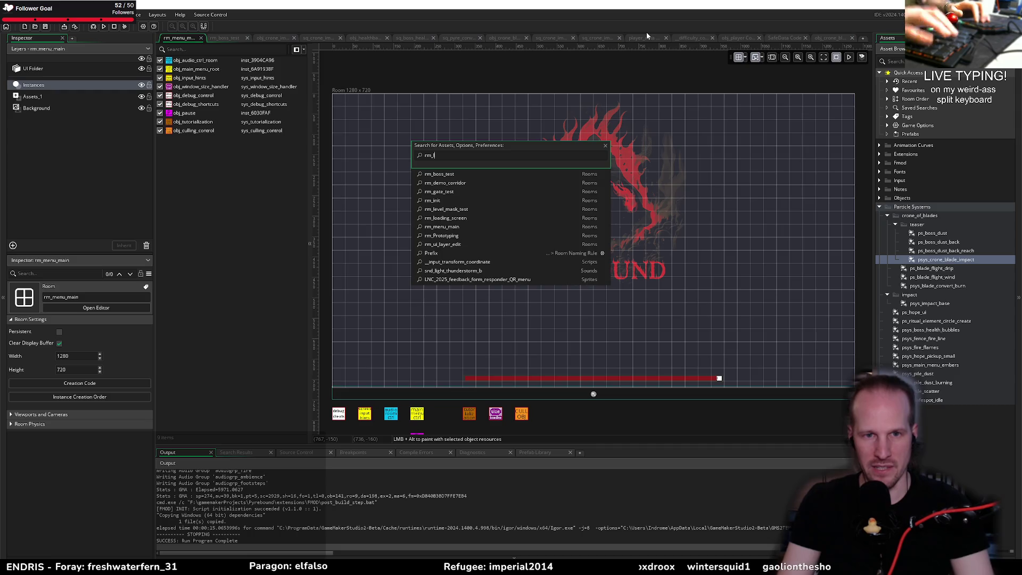
{"action": "key", "text": "Return"}
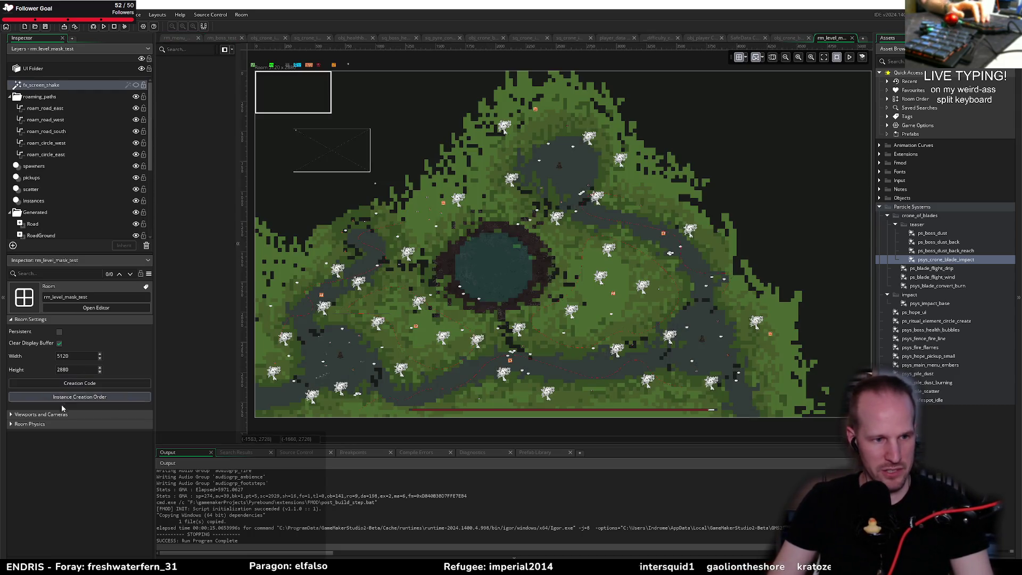
Under Viewports and Cameras, set Viewport 0 to width 2560 and height 1440
{"action": "left_click", "coordinate": [52, 415]}
{"action": "left_click", "coordinate": [29, 457]}
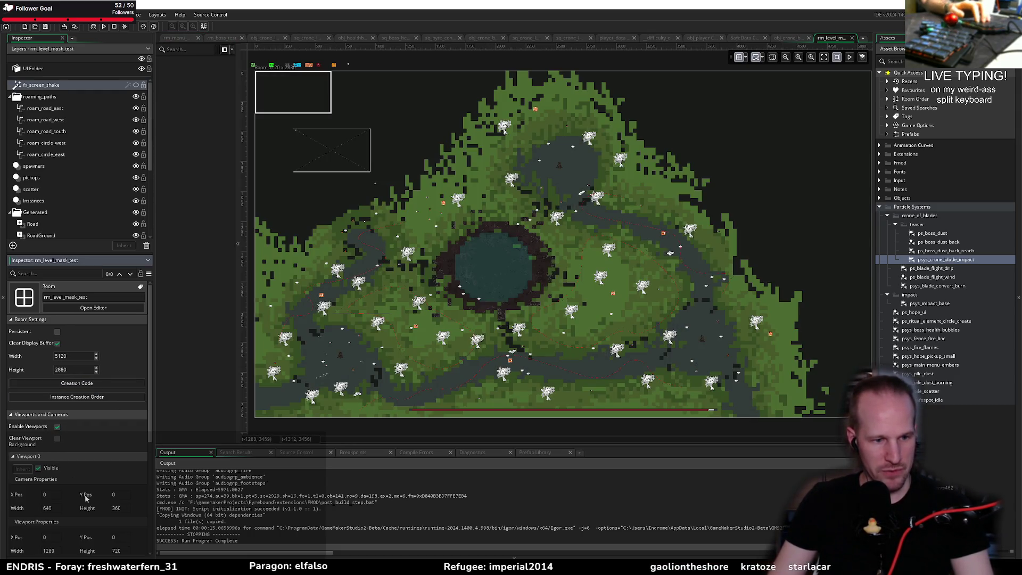
{"action": "scroll", "coordinate": [97, 494], "scroll_direction": "down", "scroll_amount": 2}
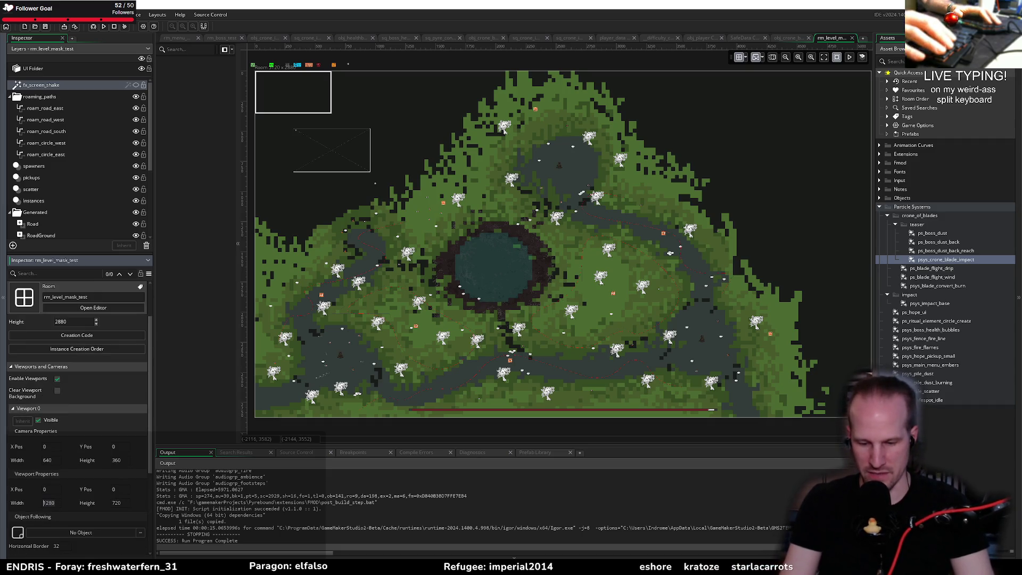
{"action": "type", "text": "1920"}
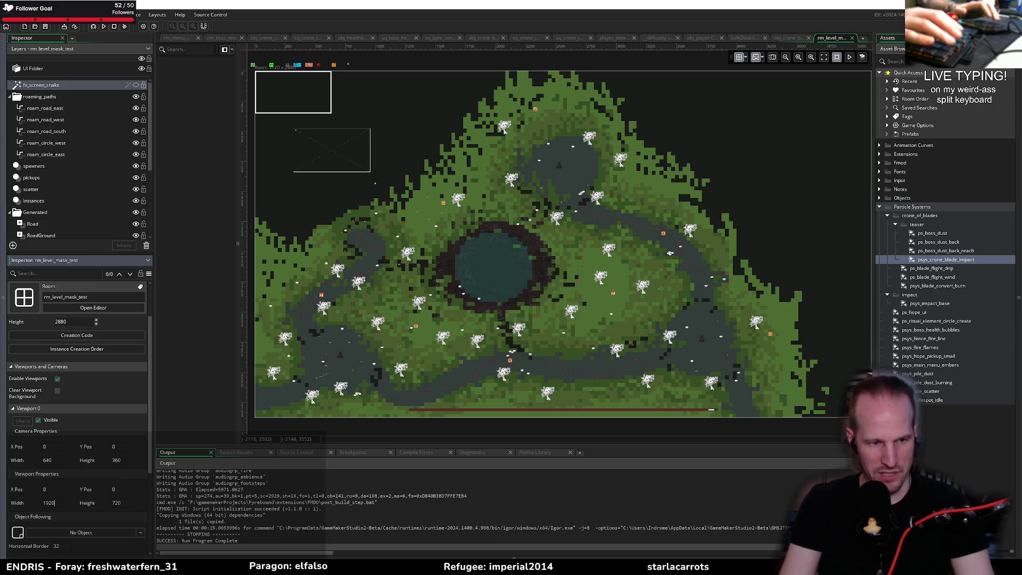
{"action": "key", "text": "Tab"}
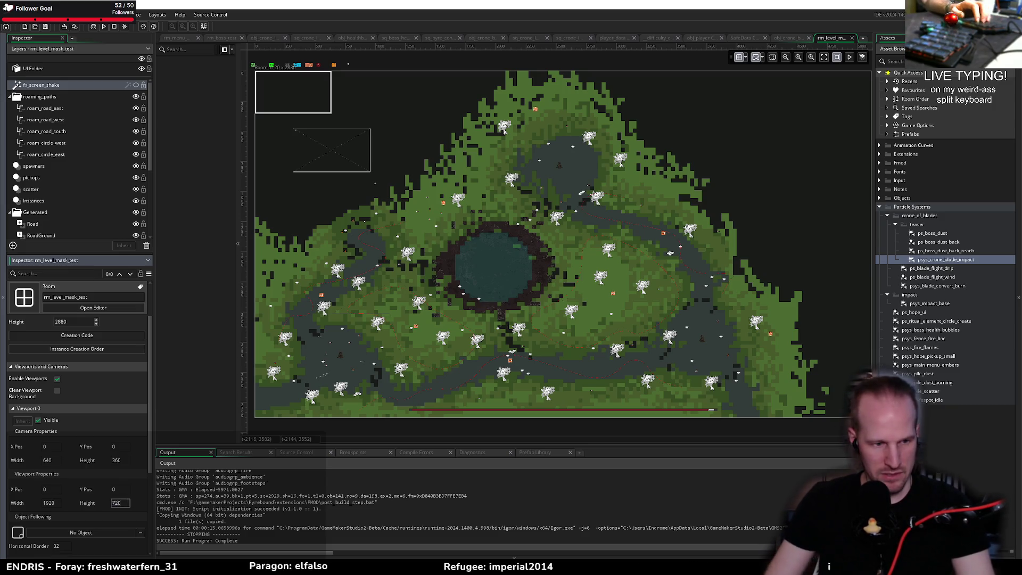
{"action": "left_click", "coordinate": [55, 503]}
{"action": "type", "text": "2"}
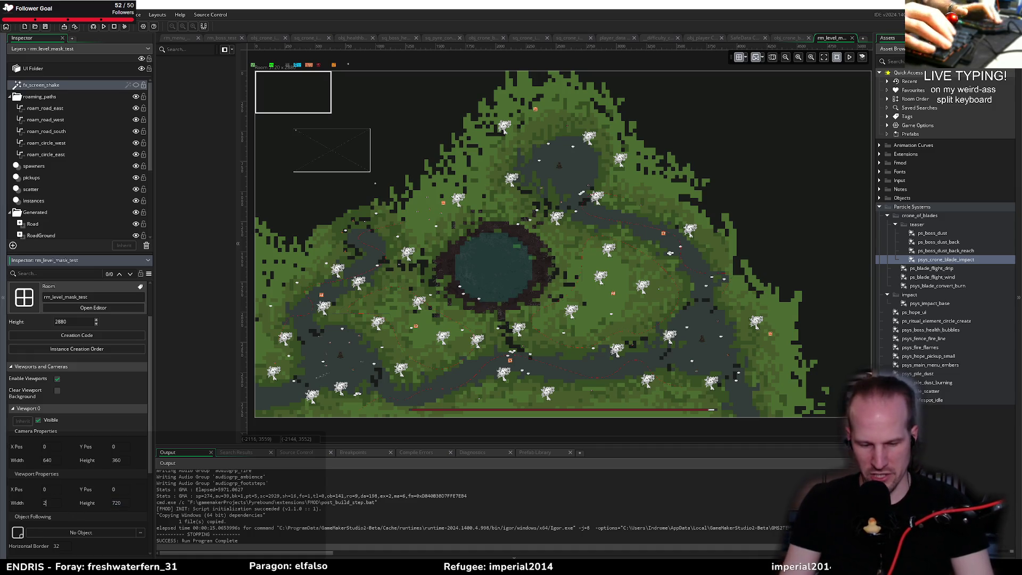
{"action": "type", "text": "440"}
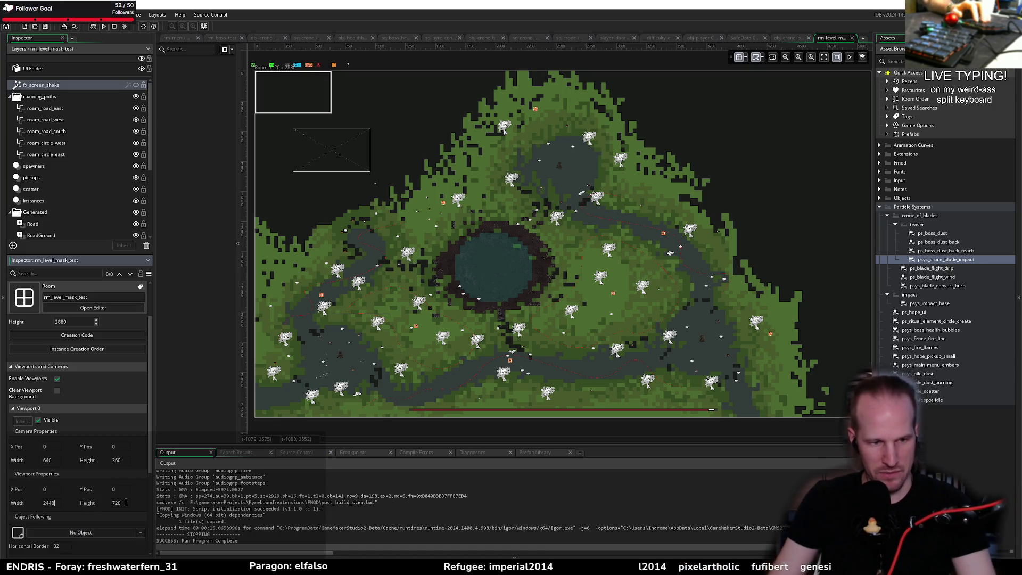
{"action": "key", "text": "Tab"}
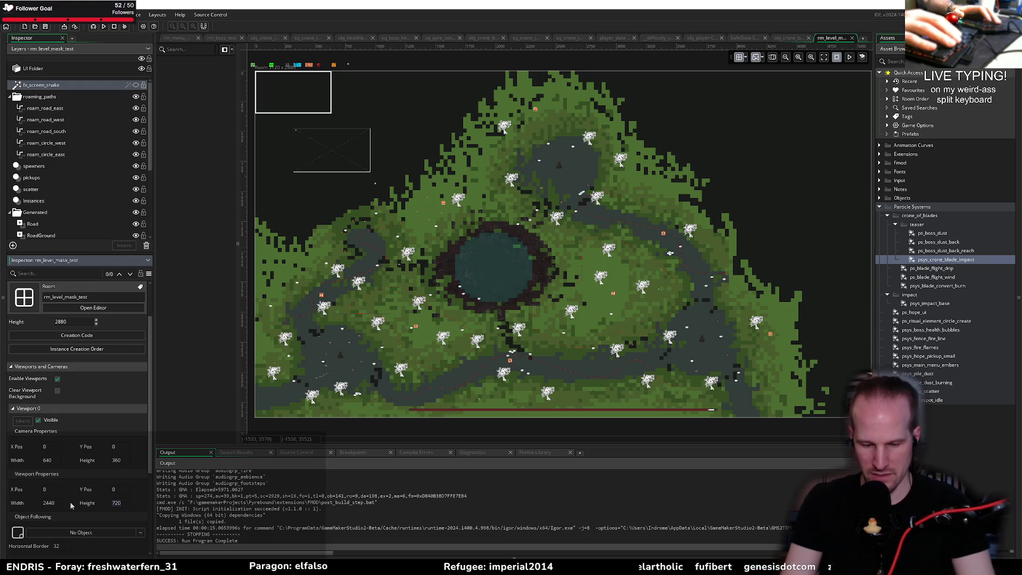
{"action": "type", "text": "1440"}
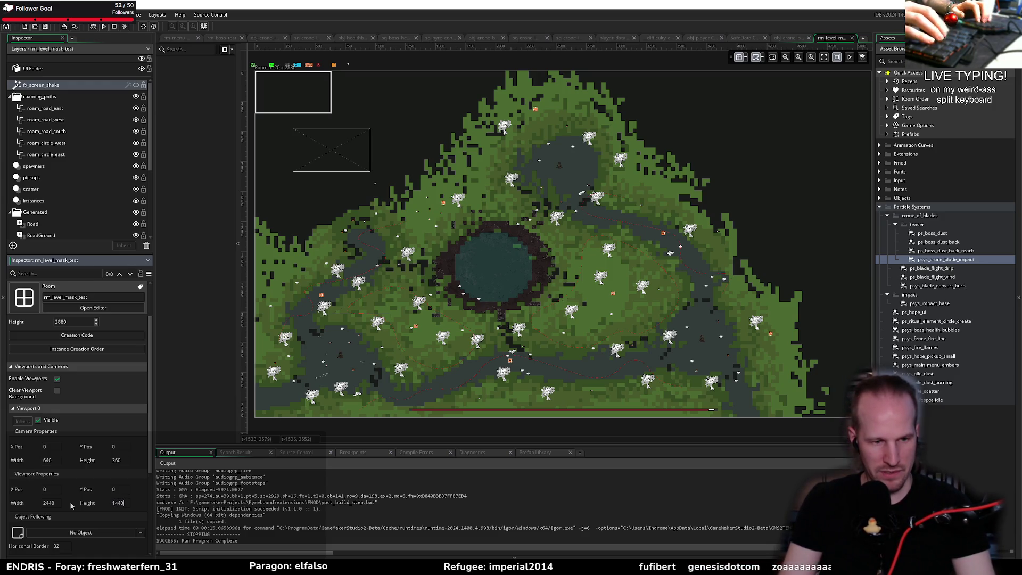
{"action": "key", "text": "Return"}
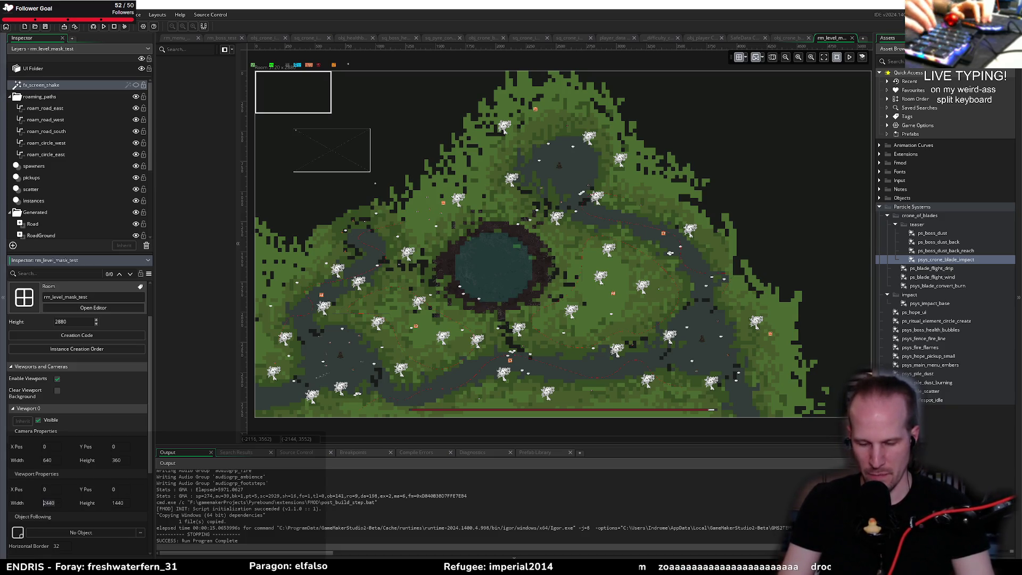
{"action": "type", "text": "2560"}
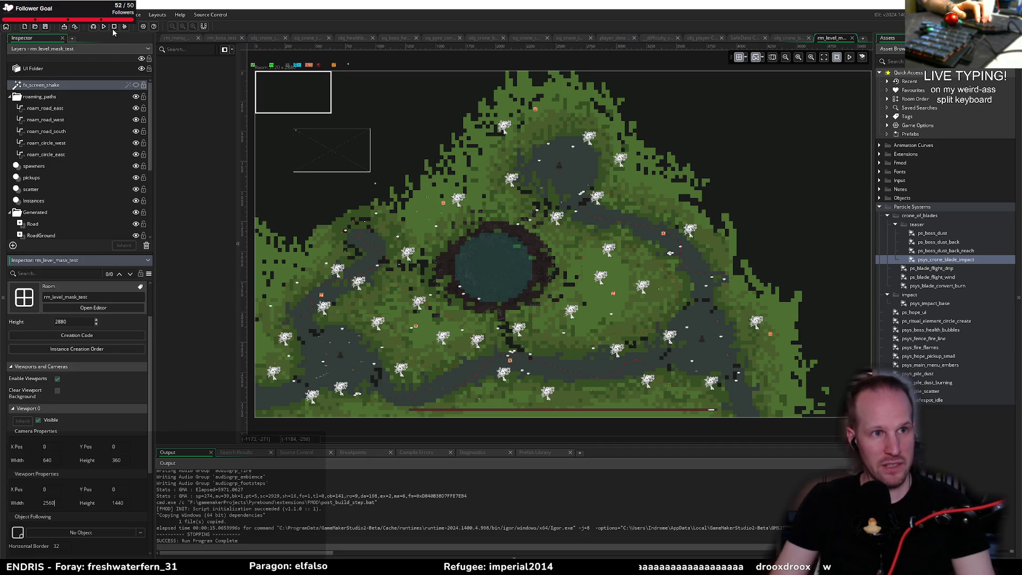
Run the game with the 2560-wide viewport, start play, then pause and close it
{"action": "left_click", "coordinate": [45, 28]}
{"action": "left_click", "coordinate": [94, 27]}
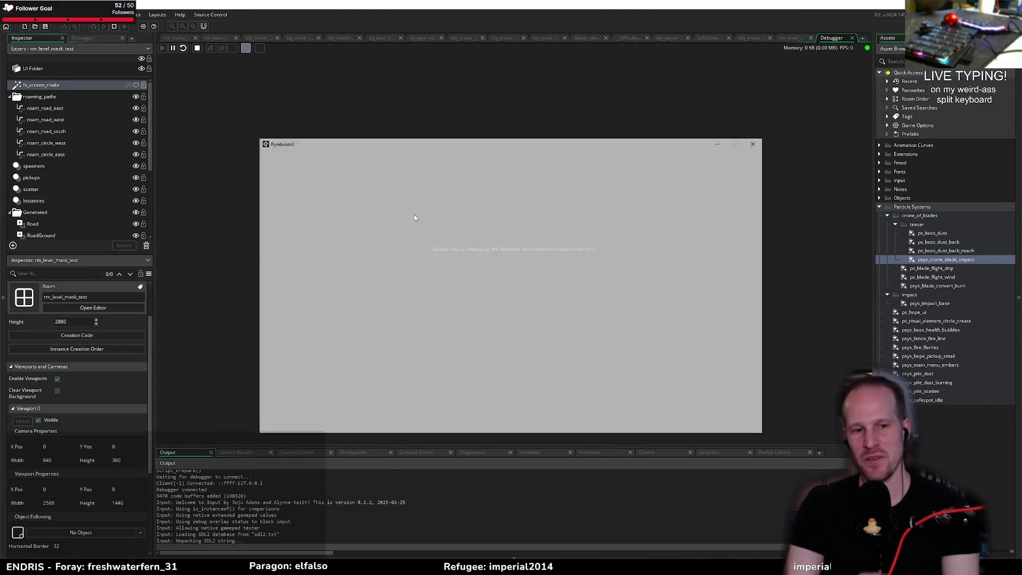
{"action": "left_click", "coordinate": [511, 354]}
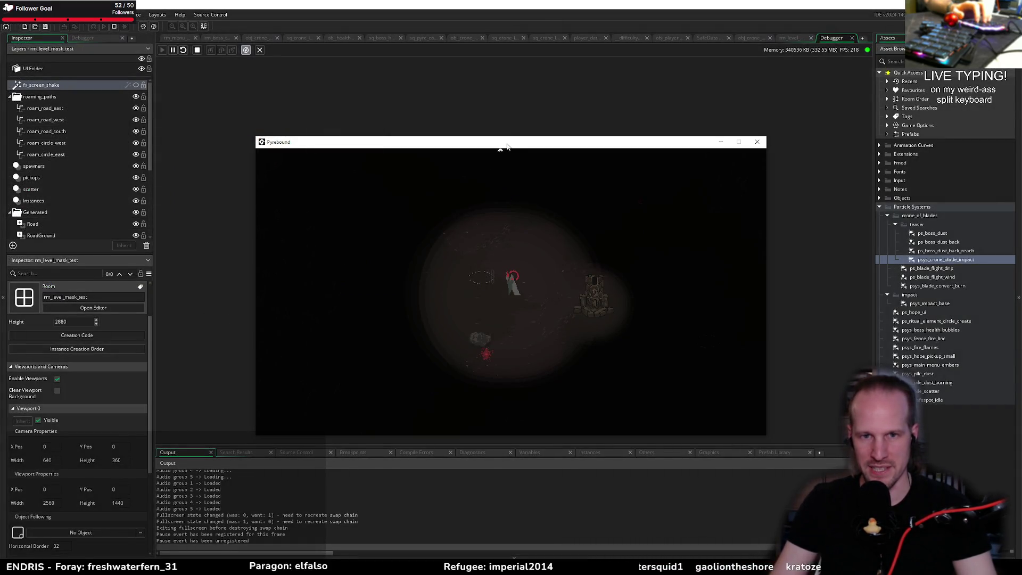
{"action": "left_click_drag", "start_coordinate": [507, 144], "coordinate": [495, 121]}
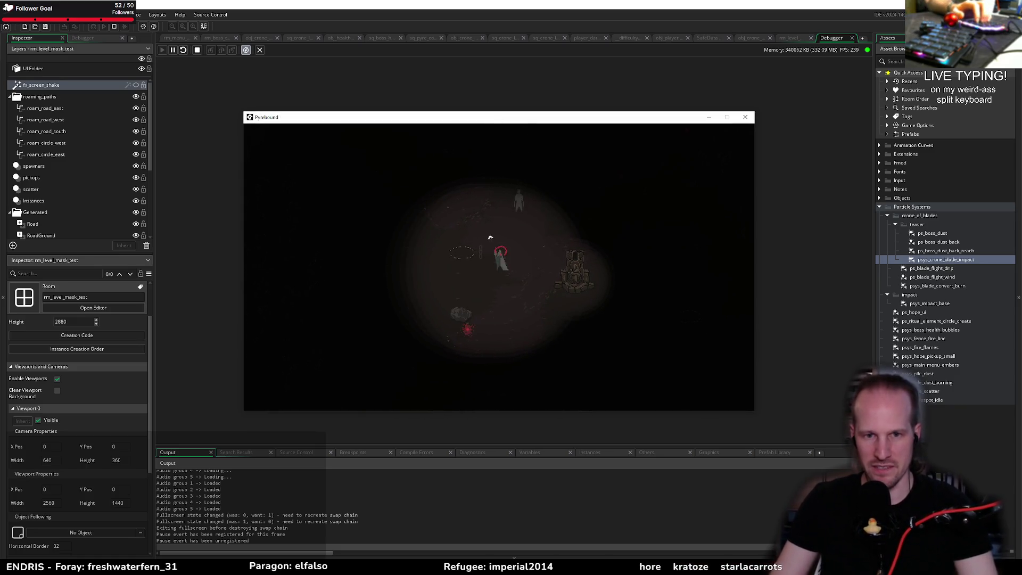
{"action": "key", "text": "Escape"}
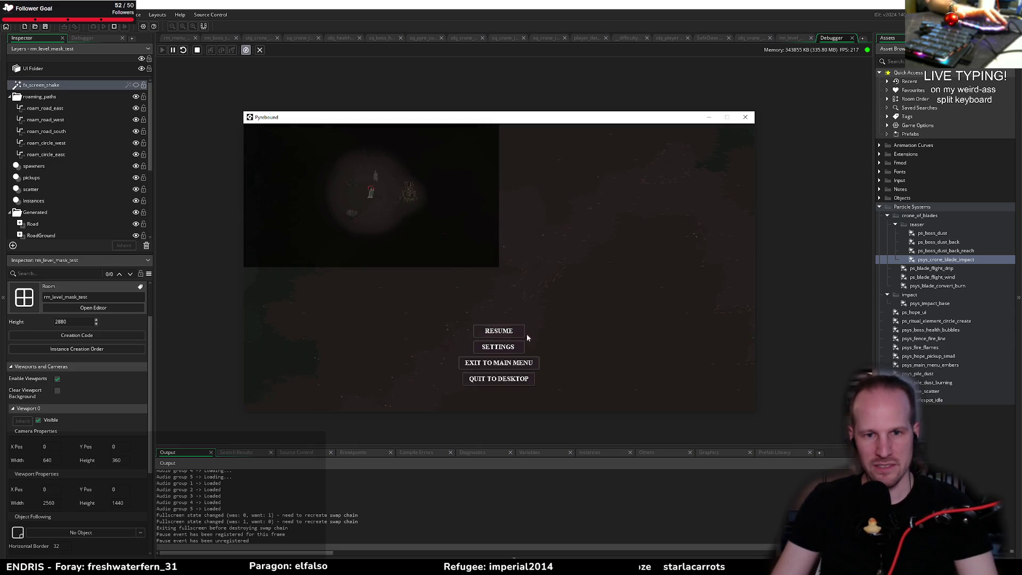
{"action": "left_click", "coordinate": [745, 117]}
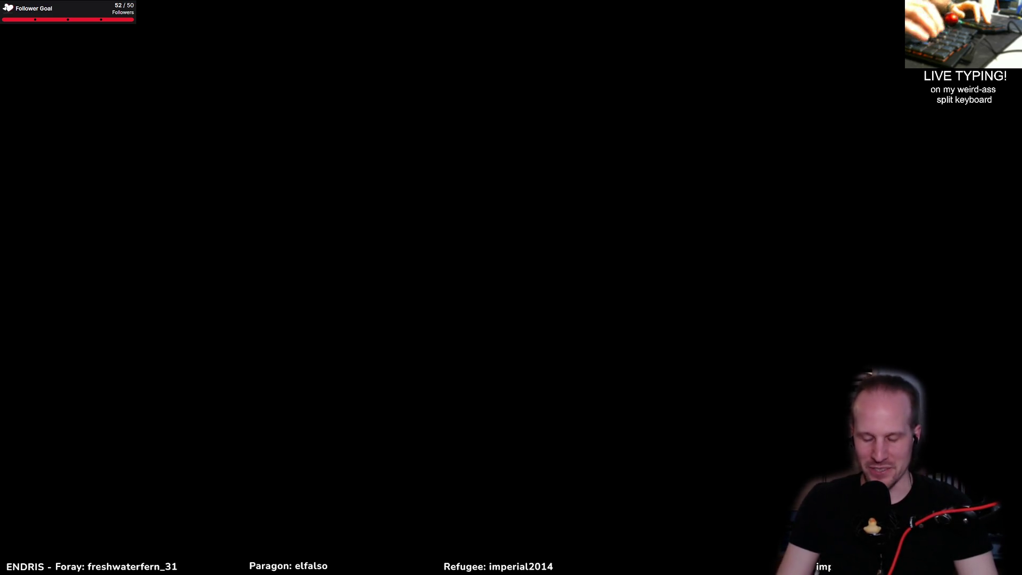
Set Viewport 0 to 1280 by 720 and relaunch the game with F5
{"action": "type", "text": "1280"}
{"action": "key", "text": "Return"}
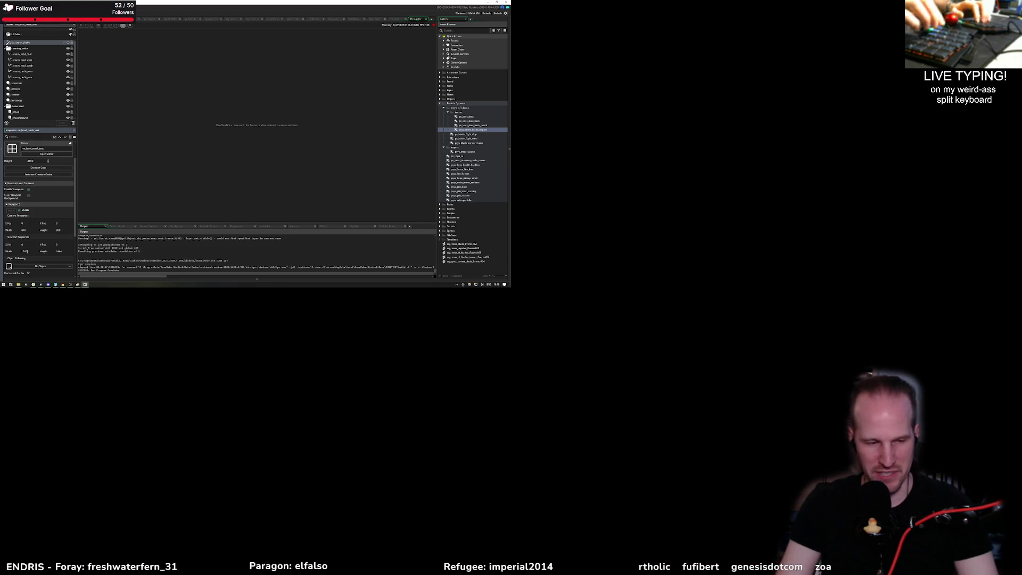
{"action": "left_click", "coordinate": [60, 251]}
{"action": "type", "text": "720"}
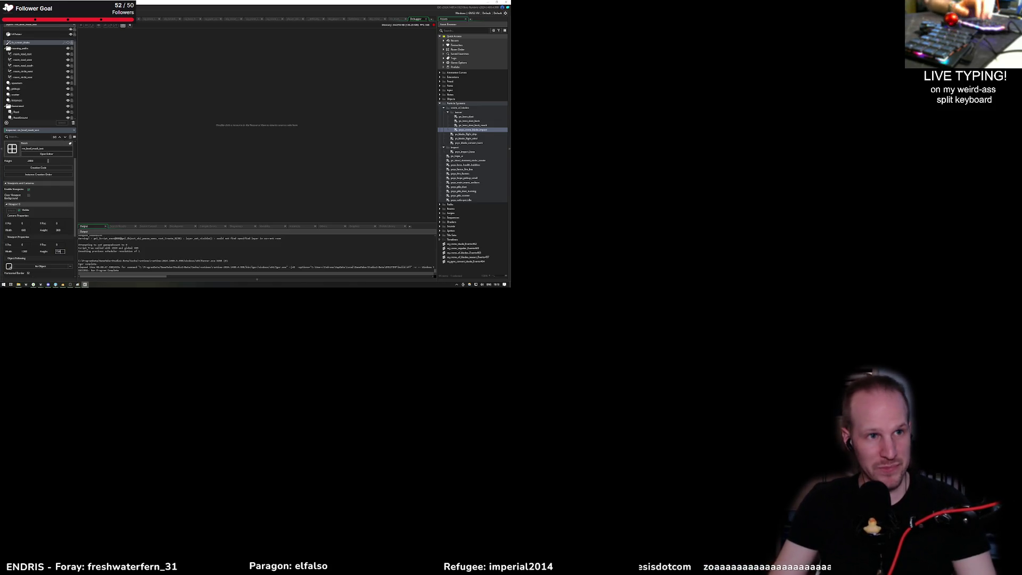
{"action": "key", "text": "F5"}
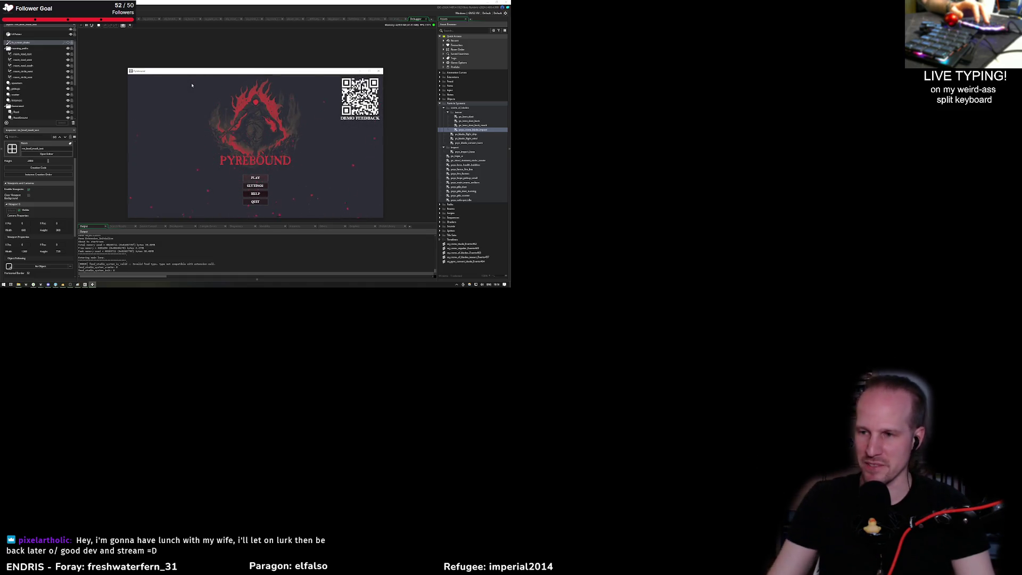
Start playing from the Pyrebound title screen, move the game window up, and pause
{"action": "left_click", "coordinate": [255, 178]}
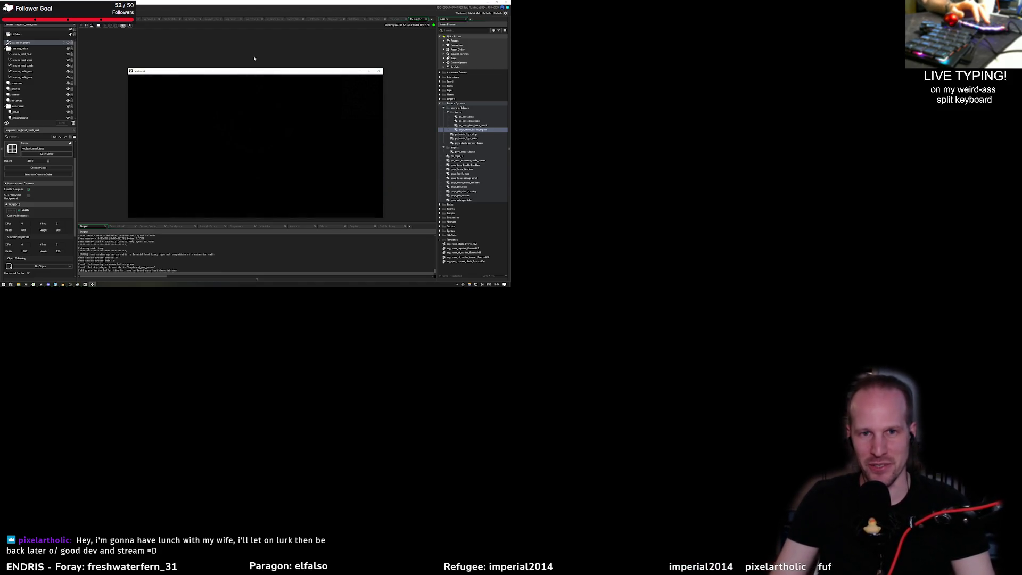
{"action": "left_click_drag", "start_coordinate": [255, 73], "coordinate": [251, 47]}
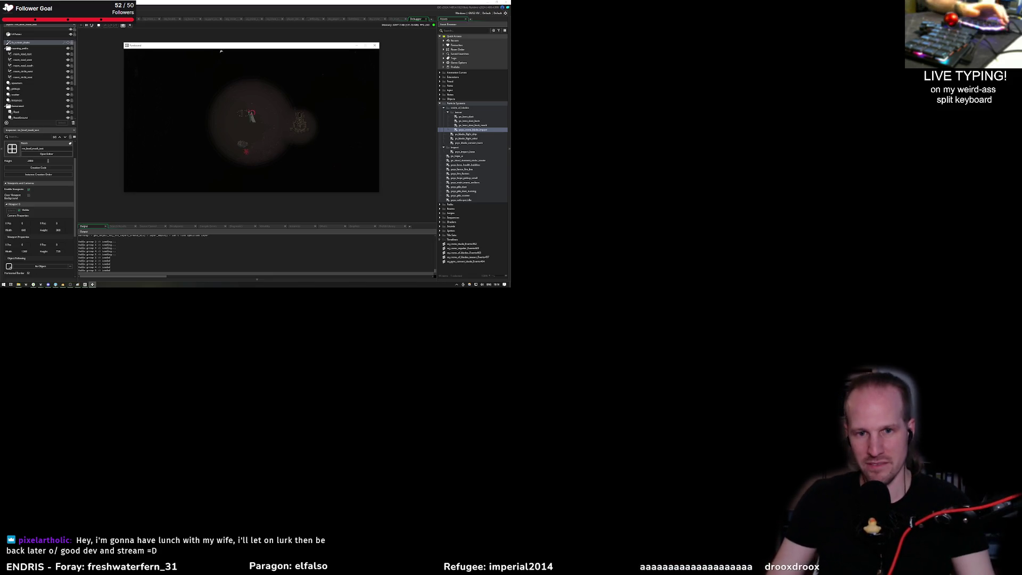
{"action": "key", "text": "Escape"}
Inspect the player's combat and tutorial options in the F1 debug overlay, then resume
{"action": "key", "text": "F1"}
{"action": "left_click", "coordinate": [140, 50]}
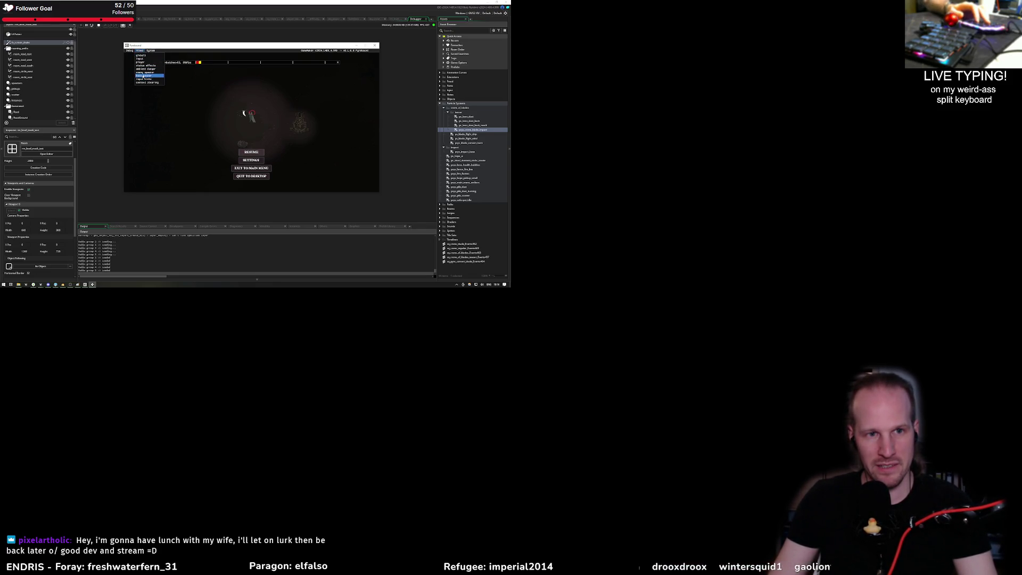
{"action": "left_click", "coordinate": [141, 63]}
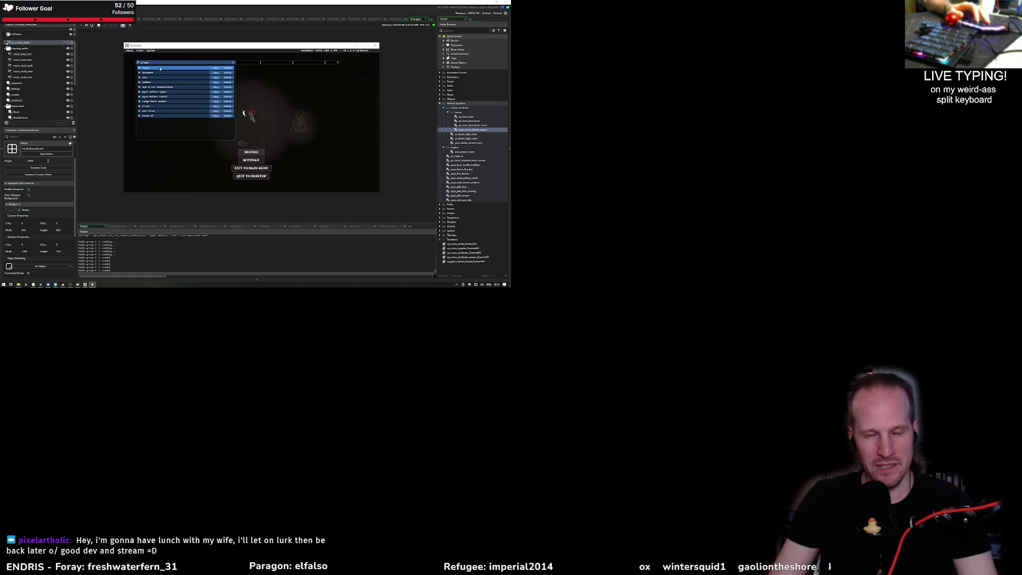
{"action": "left_click", "coordinate": [140, 83]}
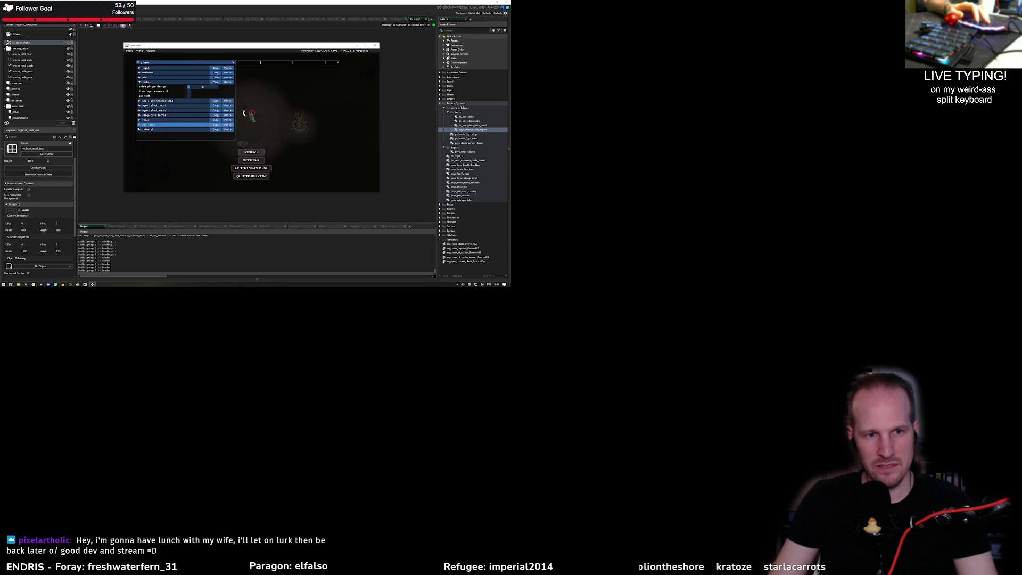
{"action": "left_click", "coordinate": [140, 130]}
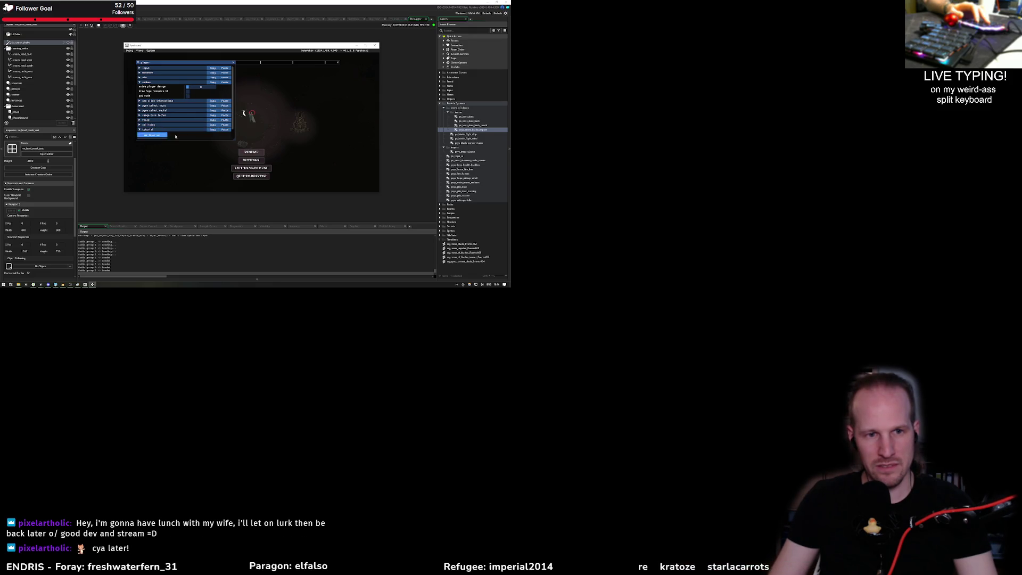
{"action": "scroll", "coordinate": [186, 140], "scroll_direction": "down", "scroll_amount": 2}
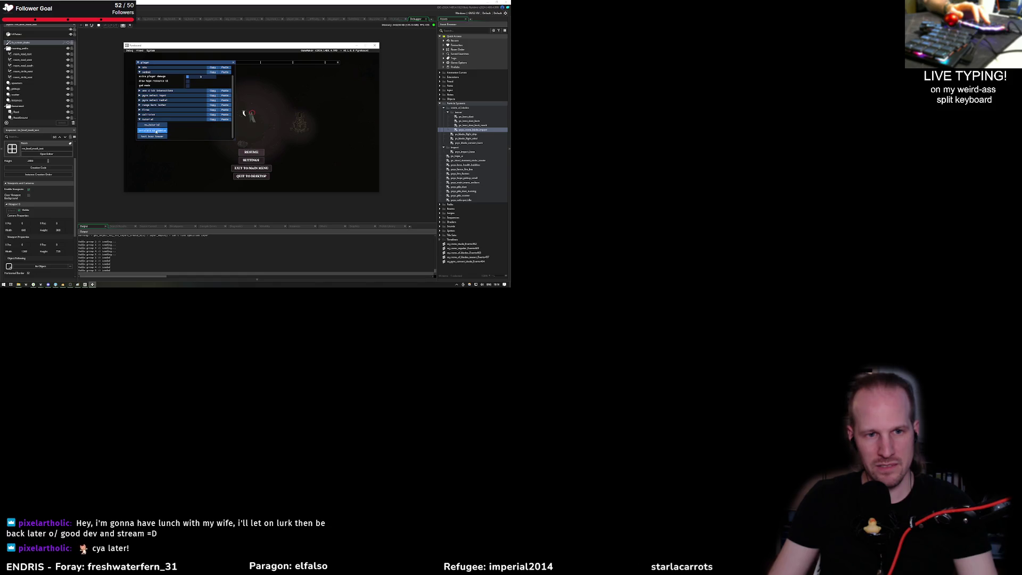
{"action": "key", "text": "F1"}
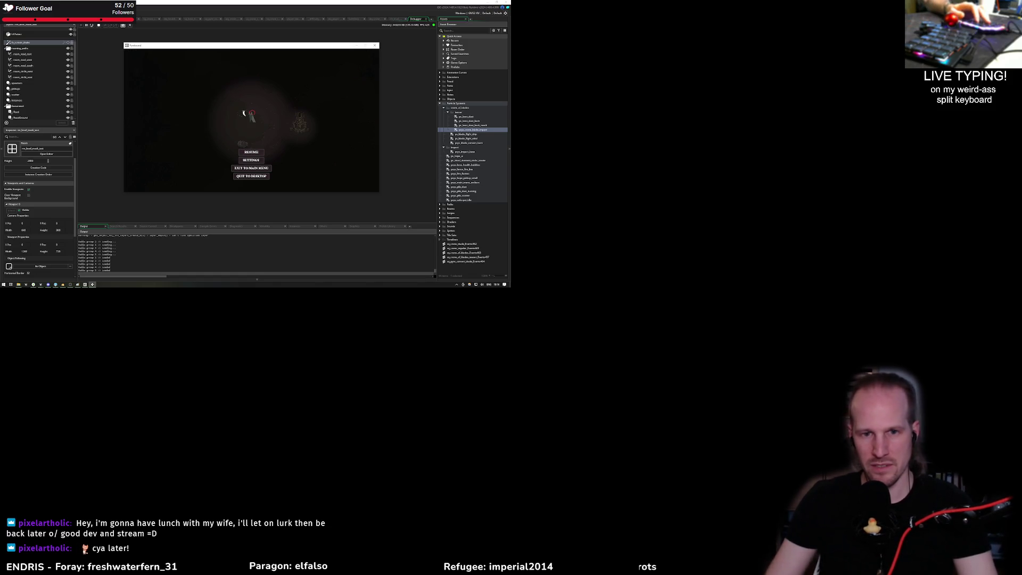
{"action": "key", "text": "Escape"}
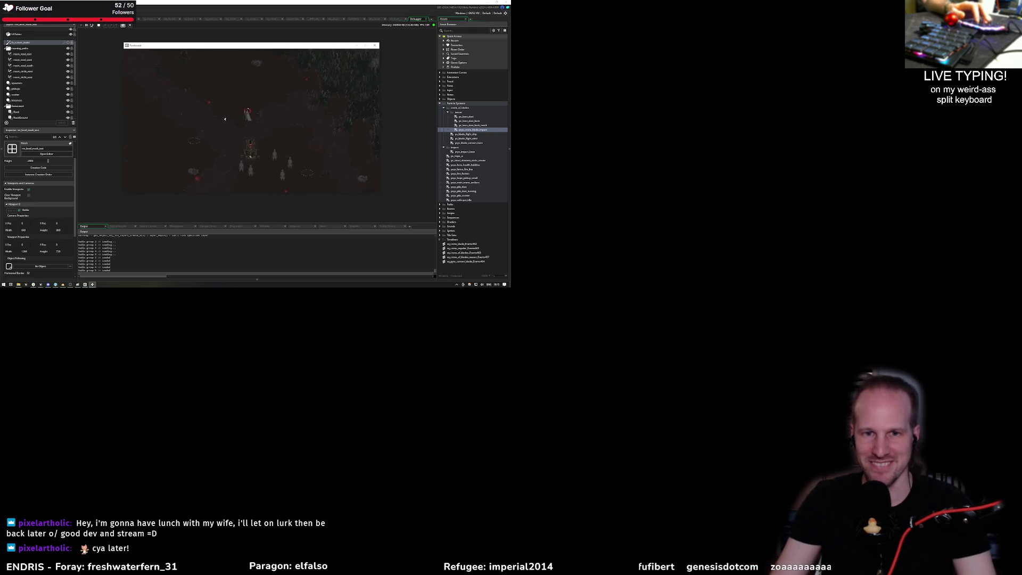
Pause the game after playing through the forest area
{"action": "key", "text": "Escape"}
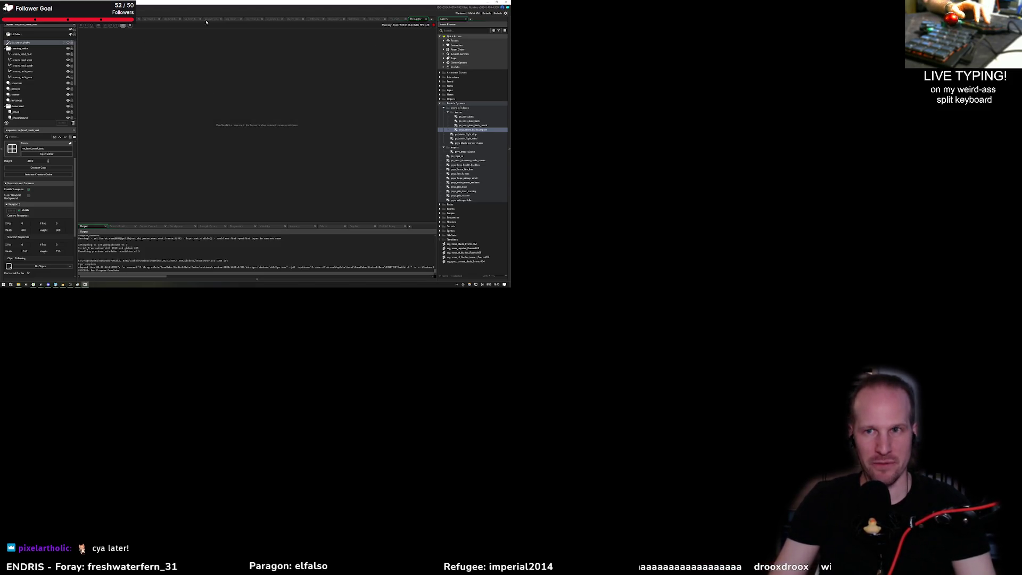
Close the Debugger, select the UI Folder layer and widen the room's layer tree
{"action": "left_click", "coordinate": [425, 19]}
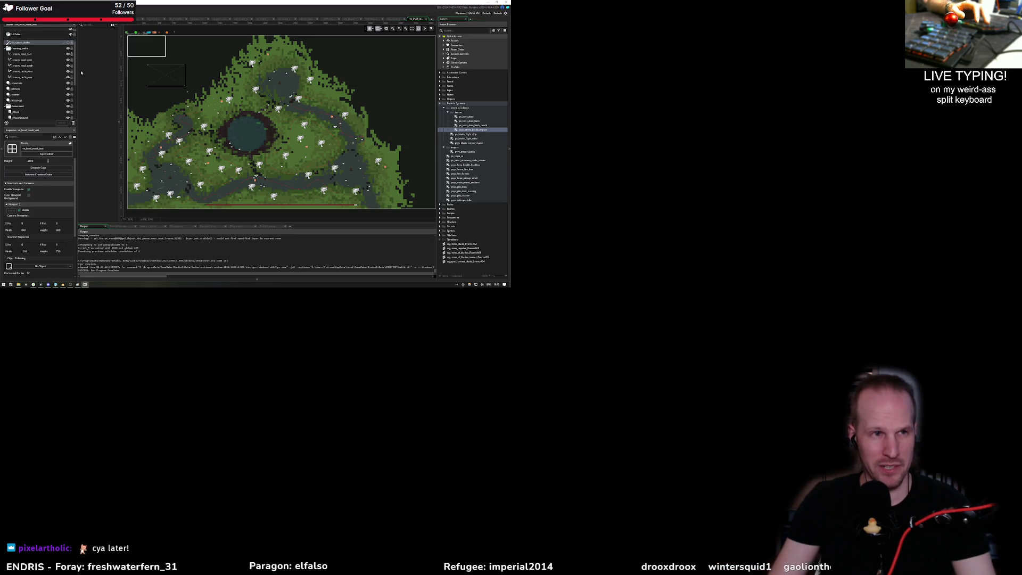
{"action": "left_click", "coordinate": [32, 34]}
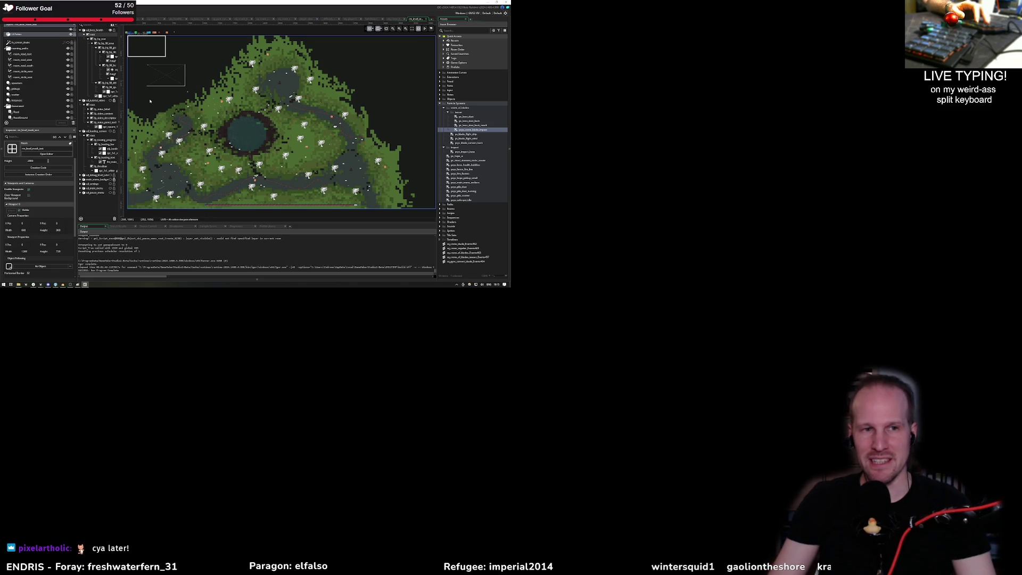
{"action": "left_click_drag", "start_coordinate": [122, 67], "coordinate": [137, 67]}
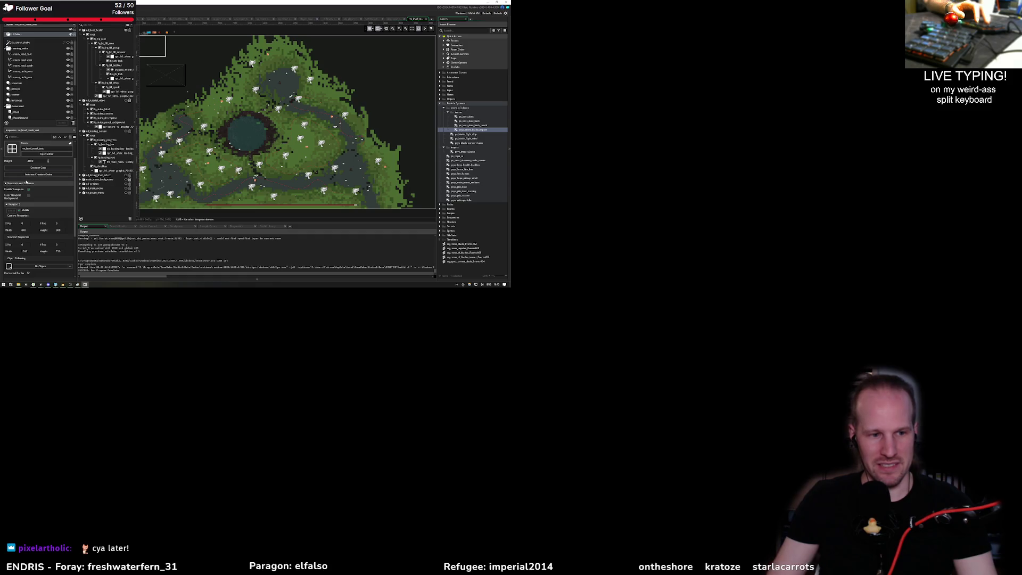
Find obj_player with the Ctrl+T asset search and open it
{"action": "key", "text": "ctrl+t"}
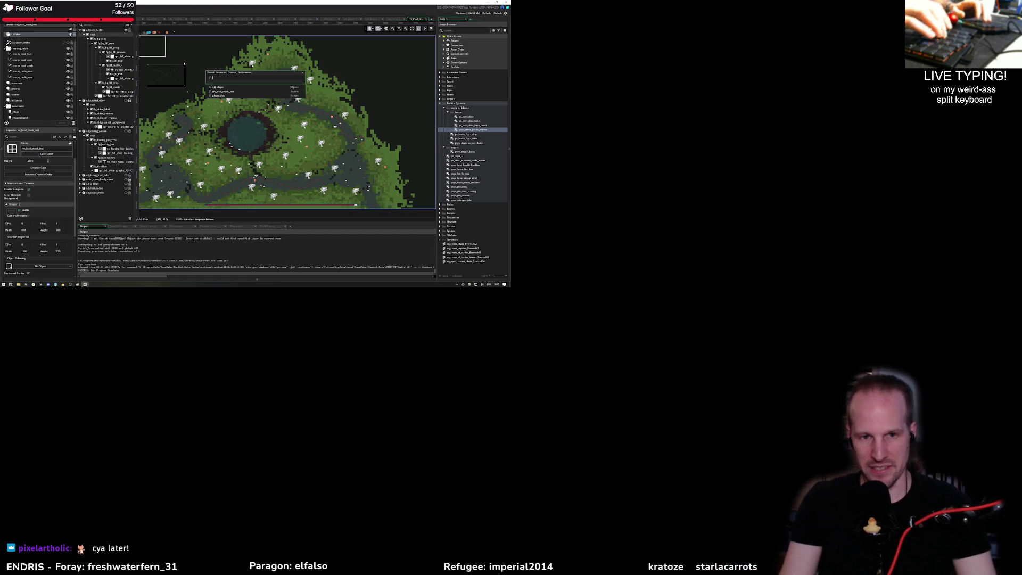
{"action": "type", "text": "obj_player"}
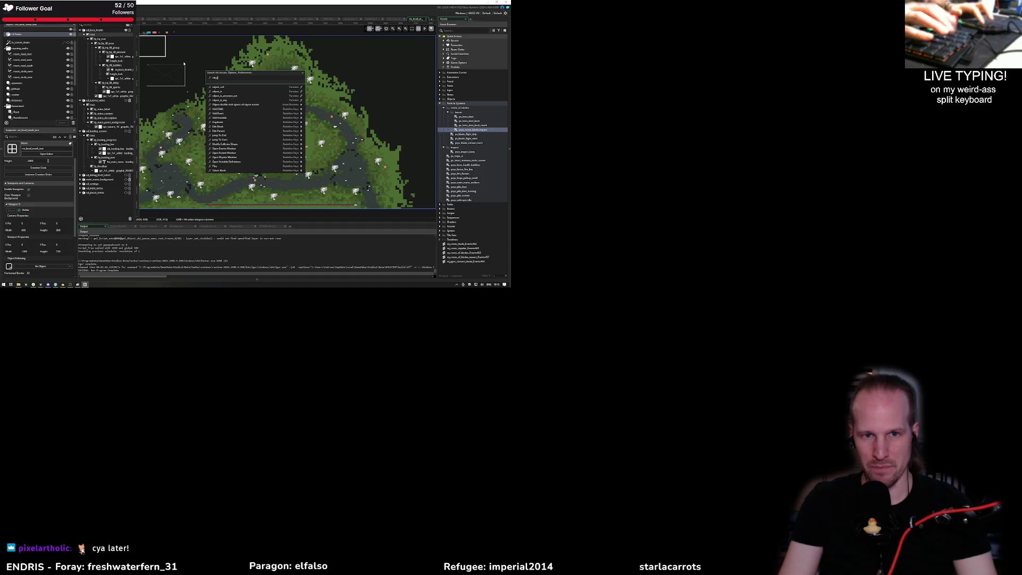
{"action": "key", "text": "Down"}
{"action": "key", "text": "Down"}
{"action": "key", "text": "Down"}
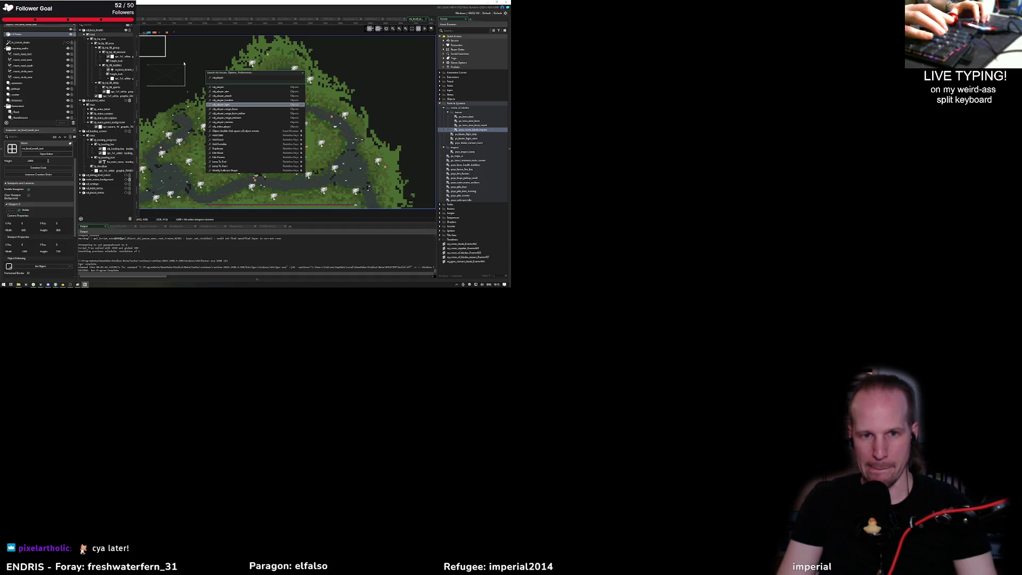
{"action": "key", "text": "Up"}
{"action": "key", "text": "Up"}
{"action": "key", "text": "Up"}
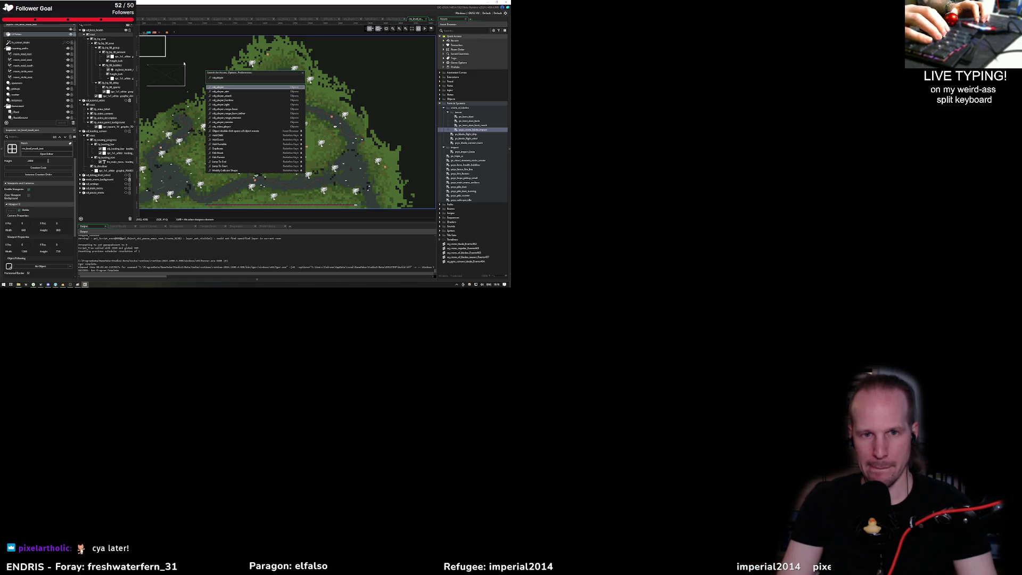
{"action": "key", "text": "Return"}
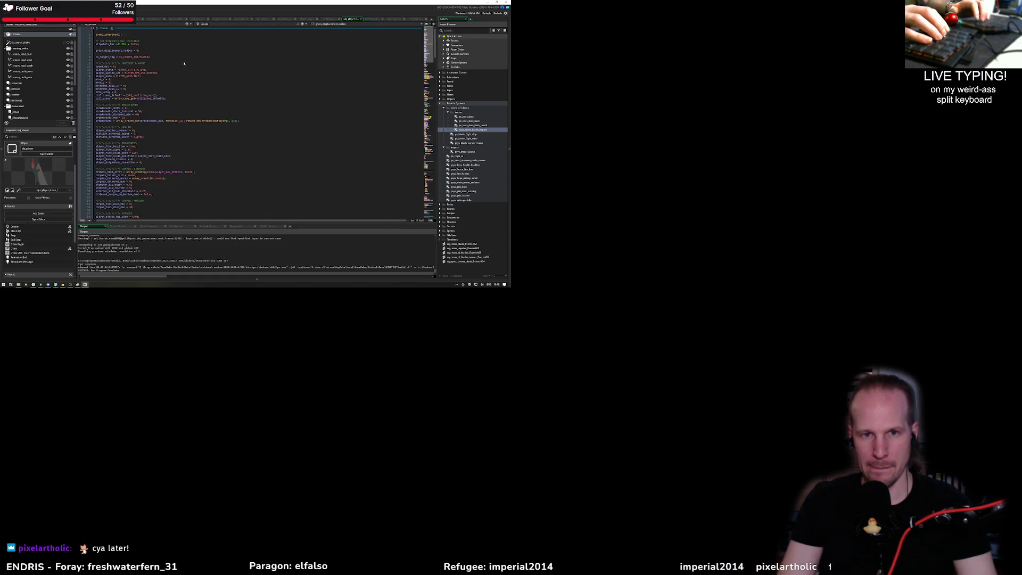
Inspect the hope_particles_update definition and call, the hope particle setup and hope_part_type uses
{"action": "scroll", "coordinate": [150, 147], "scroll_direction": "down", "scroll_amount": 10}
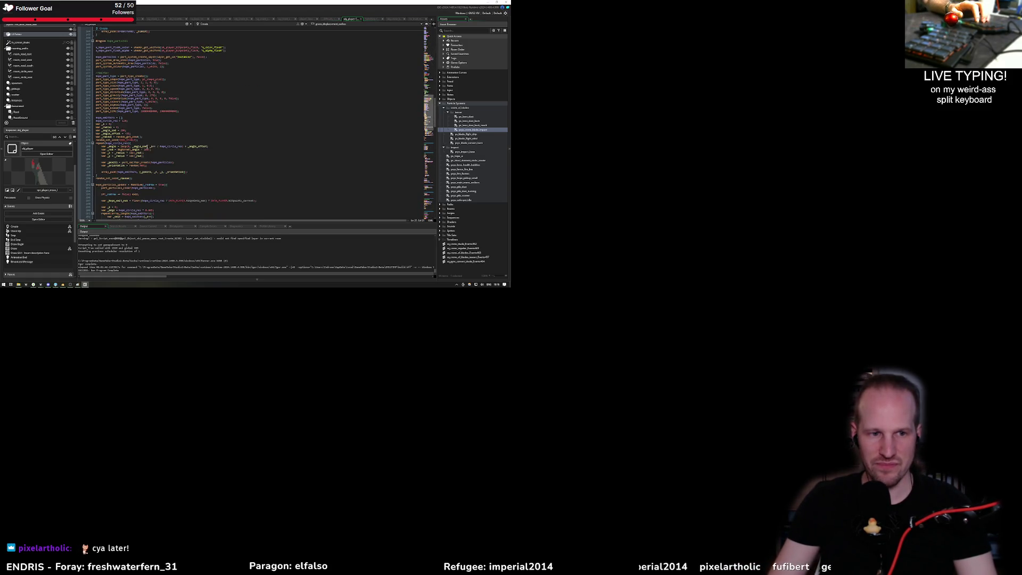
{"action": "double_click", "coordinate": [111, 201]}
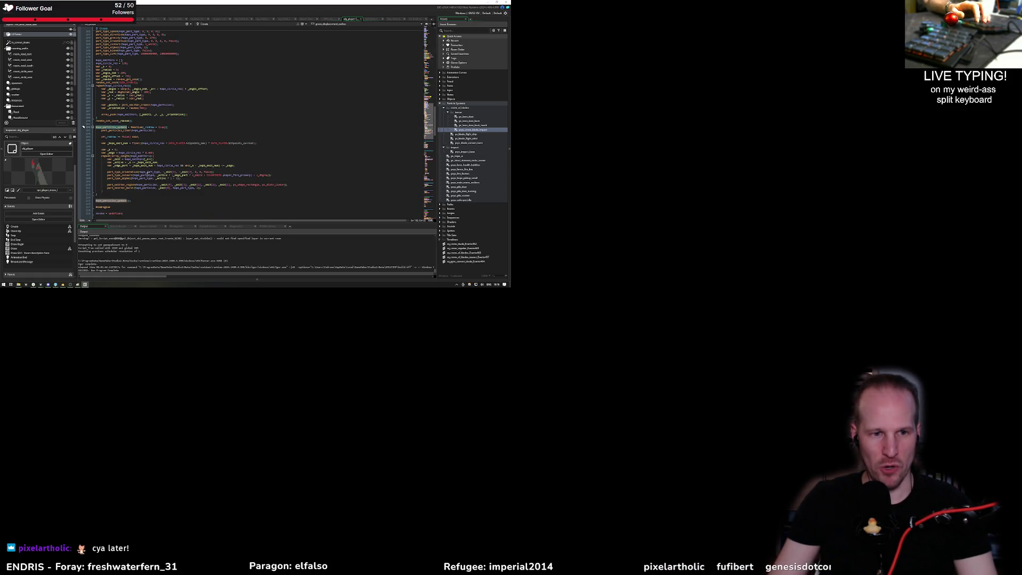
{"action": "double_click", "coordinate": [102, 128]}
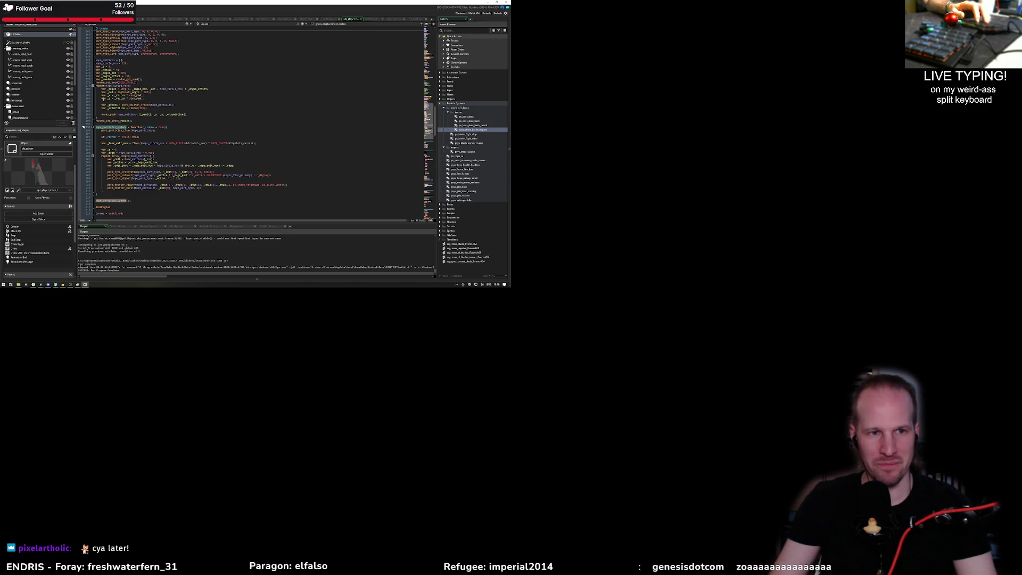
{"action": "scroll", "coordinate": [97, 61], "scroll_direction": "up", "scroll_amount": 8}
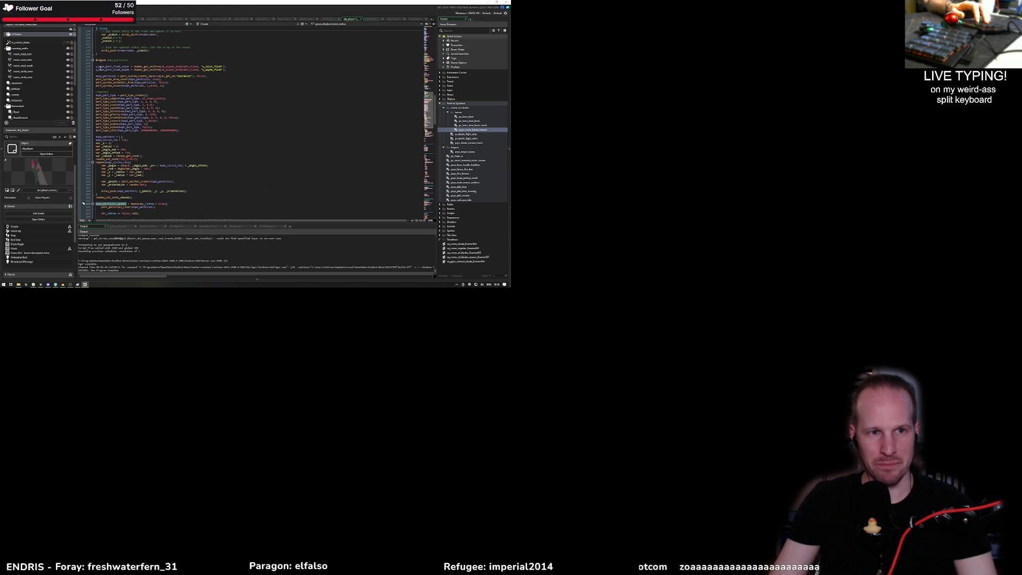
{"action": "mouse_move", "coordinate": [96, 77]}
{"action": "left_mouse_down"}
{"action": "mouse_move", "coordinate": [176, 106]}
{"action": "mouse_move", "coordinate": [181, 218]}
{"action": "mouse_move", "coordinate": [148, 99]}
{"action": "left_mouse_up"}
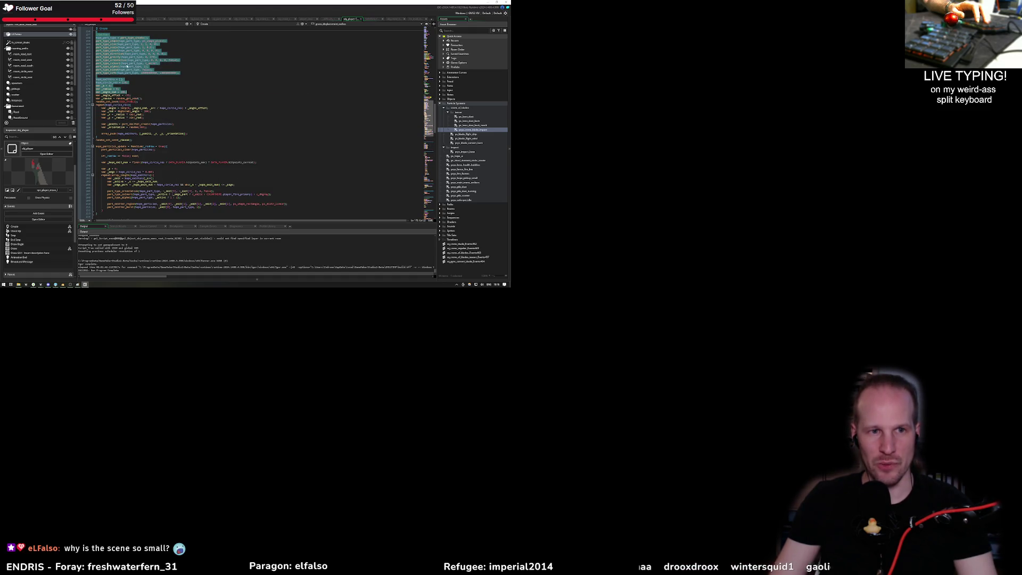
{"action": "double_click", "coordinate": [106, 37]}
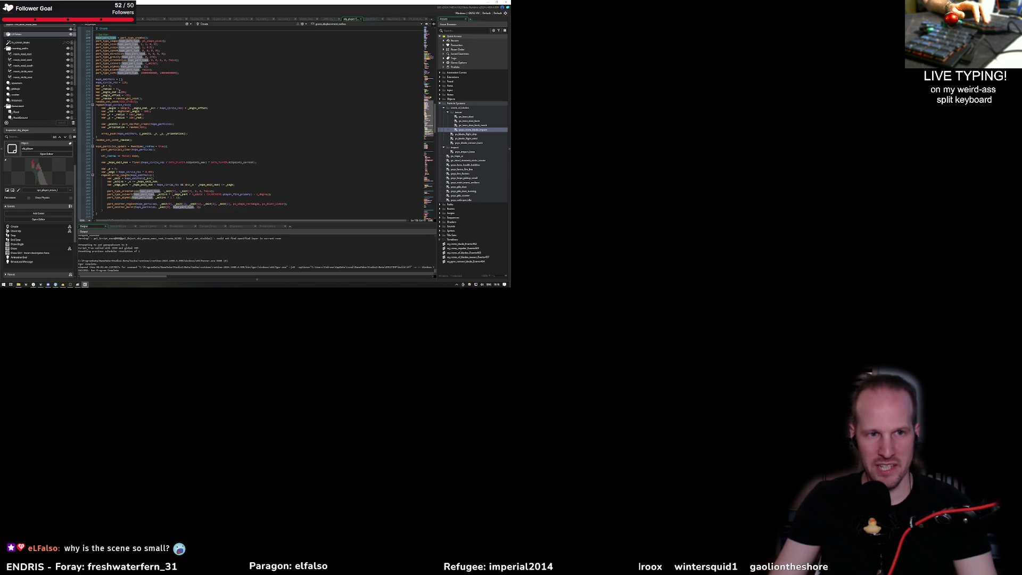
{"action": "scroll", "coordinate": [116, 86], "scroll_direction": "up", "scroll_amount": 6}
{"action": "scroll", "coordinate": [146, 95], "scroll_direction": "down", "scroll_amount": 8}
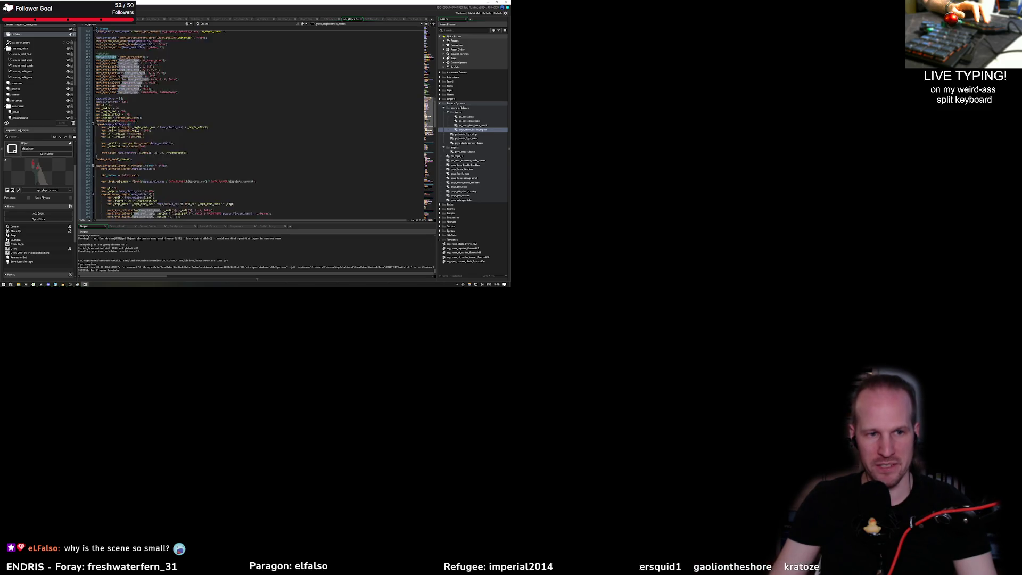
{"action": "double_click", "coordinate": [111, 128]}
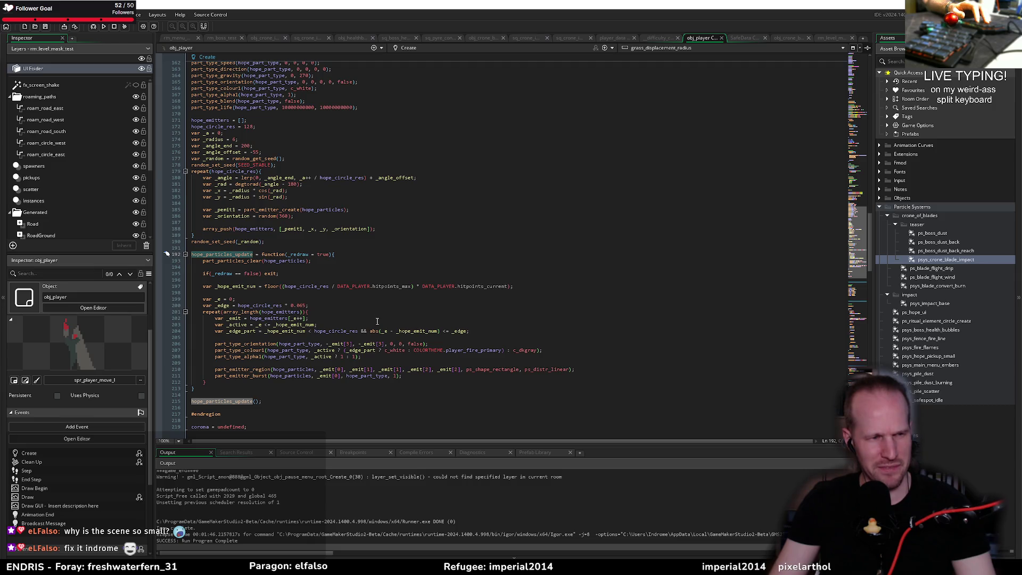
{"action": "left_click", "coordinate": [323, 293]}
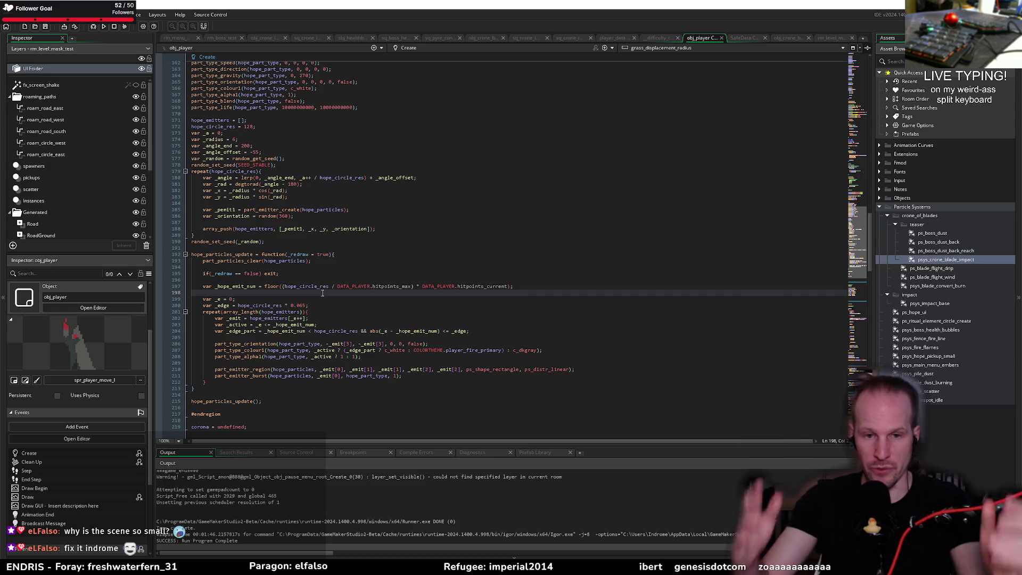
{"action": "left_click", "coordinate": [298, 275]}
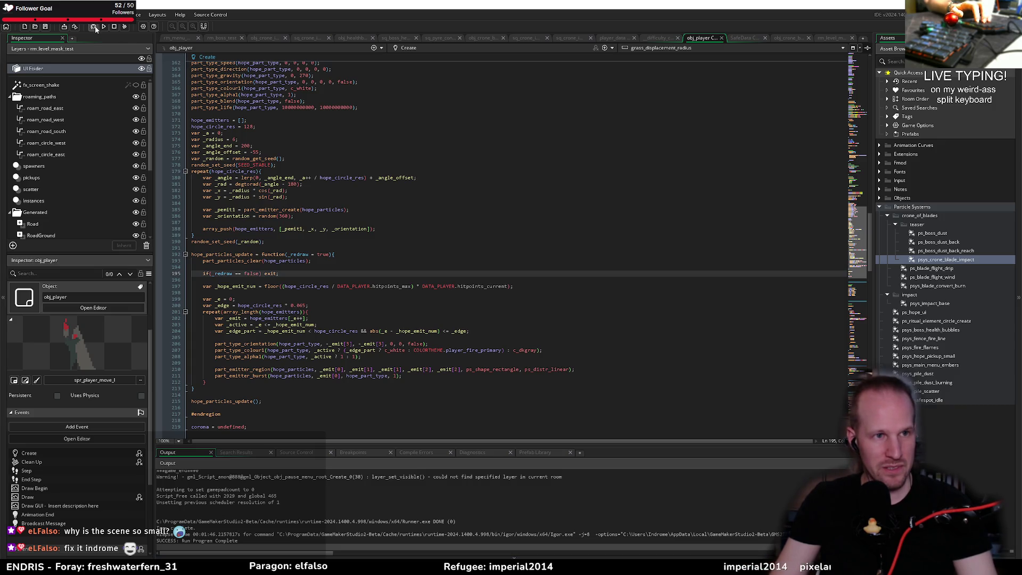
Build and run the game, reaching Pyrebound's title screen with Play, Settings, Help and Quit
{"action": "left_click", "coordinate": [94, 27]}
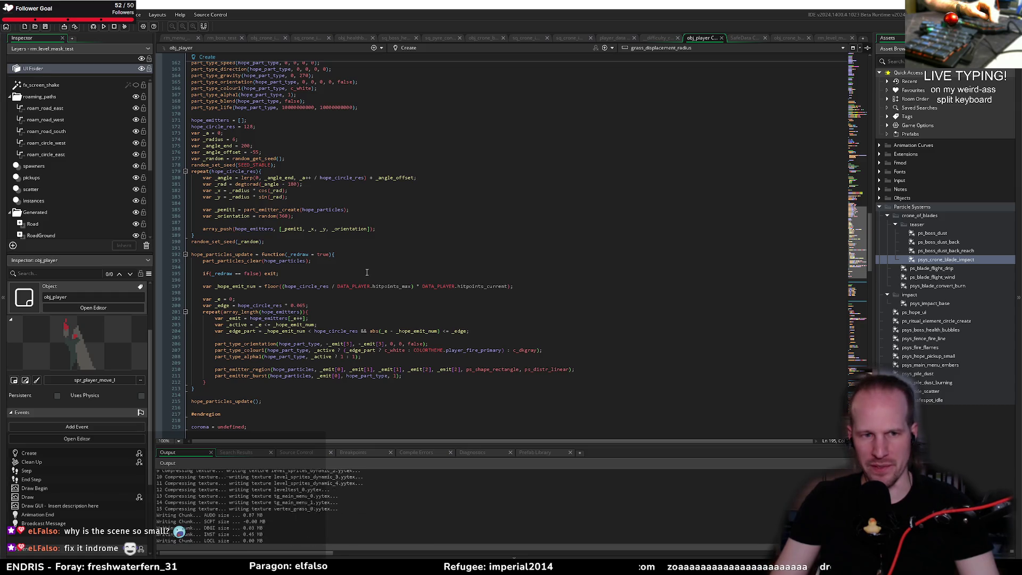
{"action": "left_click", "coordinate": [336, 292]}
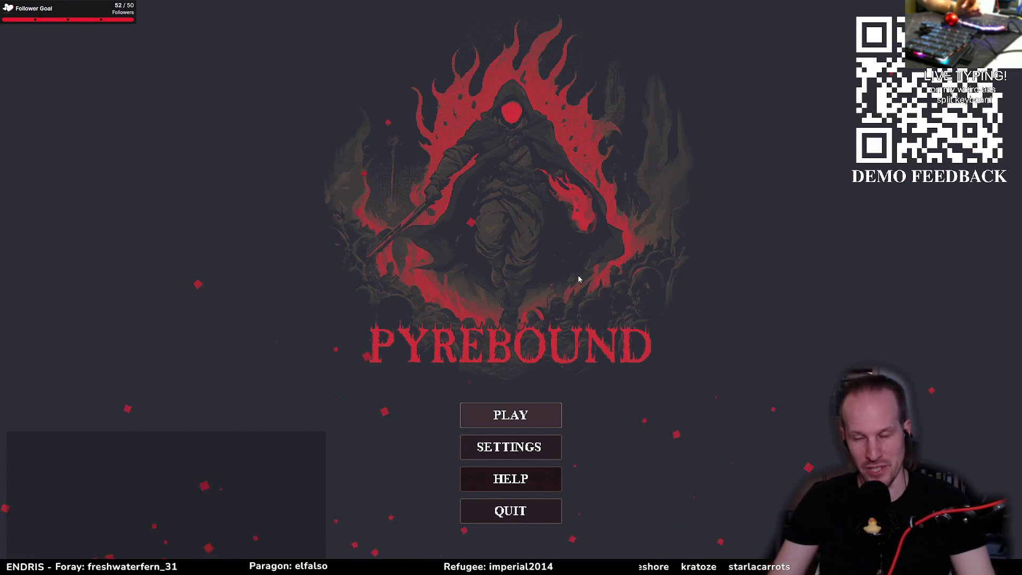
Start play, uncheck 'ambient spawn active' in the ambient danger debug window, hide the overlay and walk right
{"action": "left_click", "coordinate": [558, 414]}
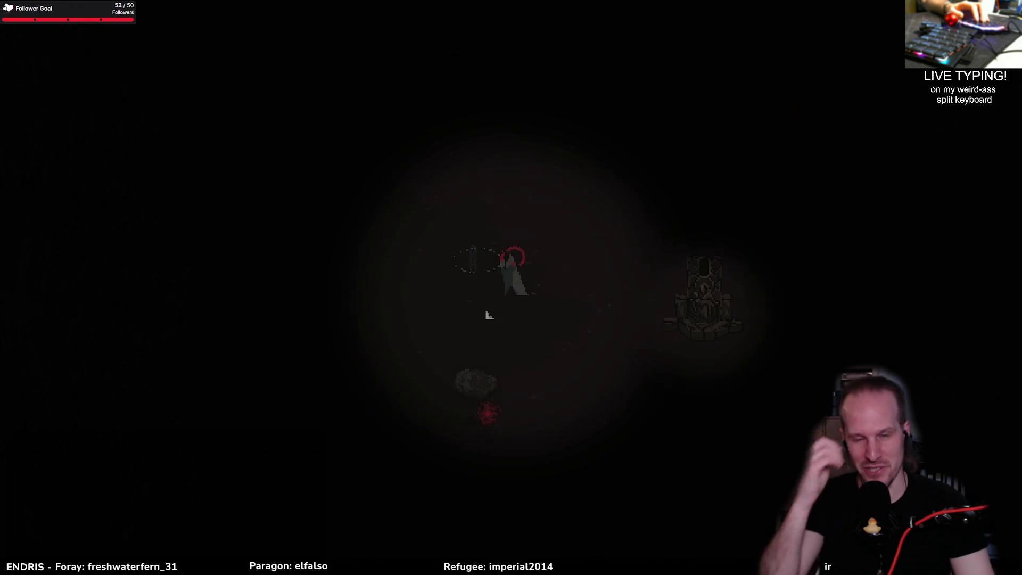
{"action": "key", "text": "Escape"}
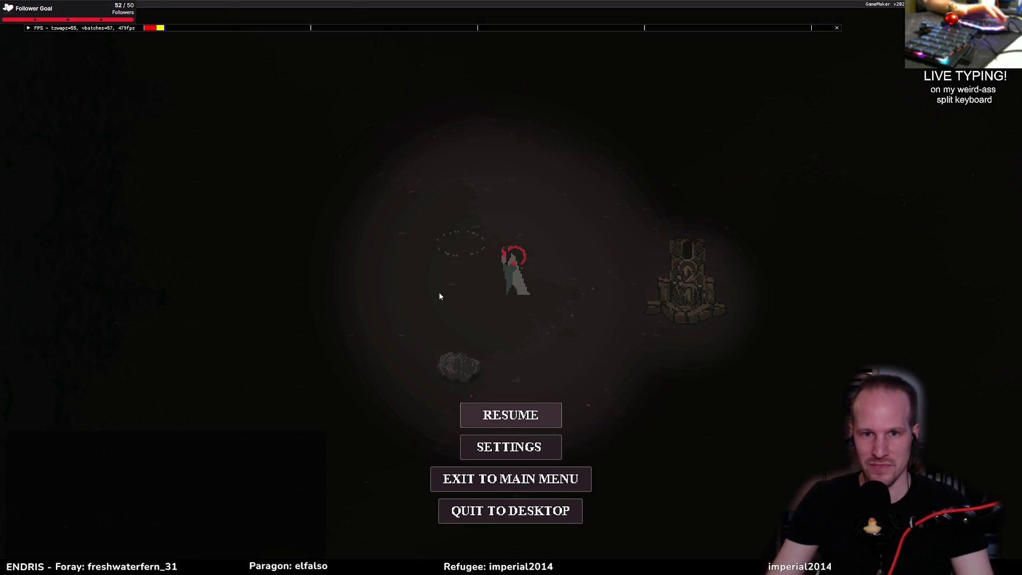
{"action": "key", "text": "Escape"}
{"action": "left_click", "coordinate": [78, 28]}
{"action": "left_click", "coordinate": [87, 55]}
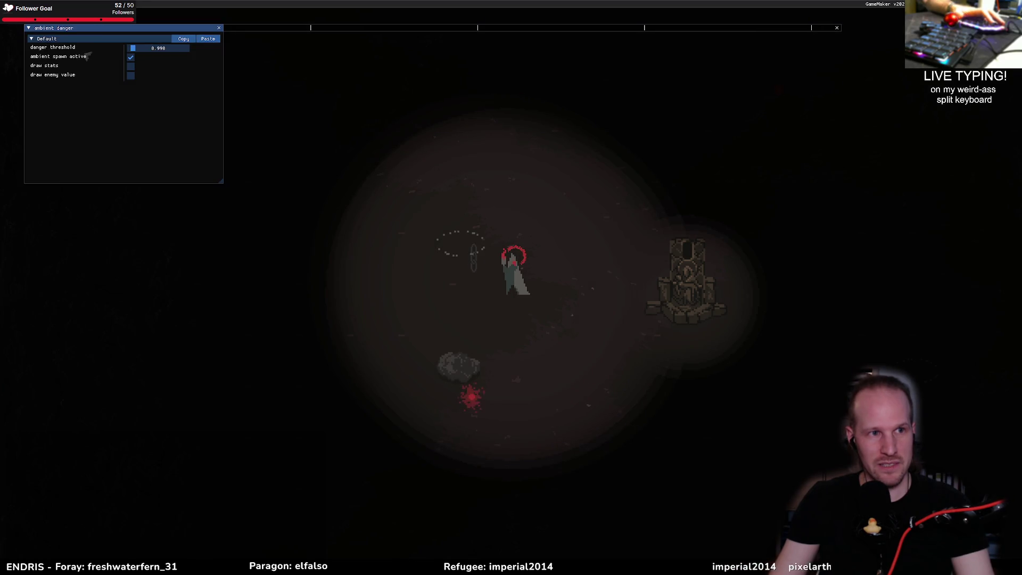
{"action": "left_click", "coordinate": [131, 57]}
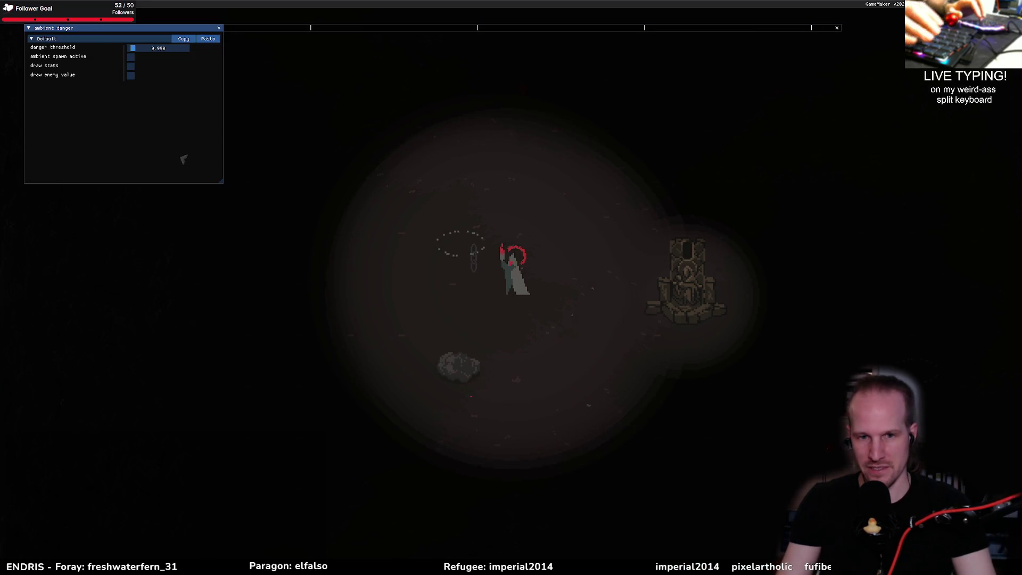
{"action": "key", "text": "F1"}
{"action": "key", "text": "d"}
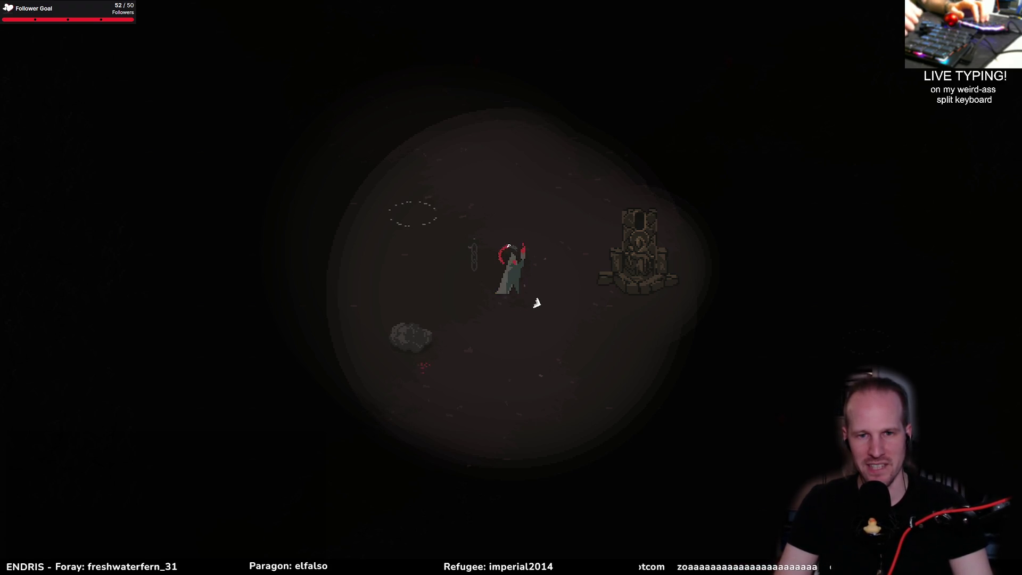
Walk the player right to the shrine and move around beside it
{"action": "key", "text": "d"}
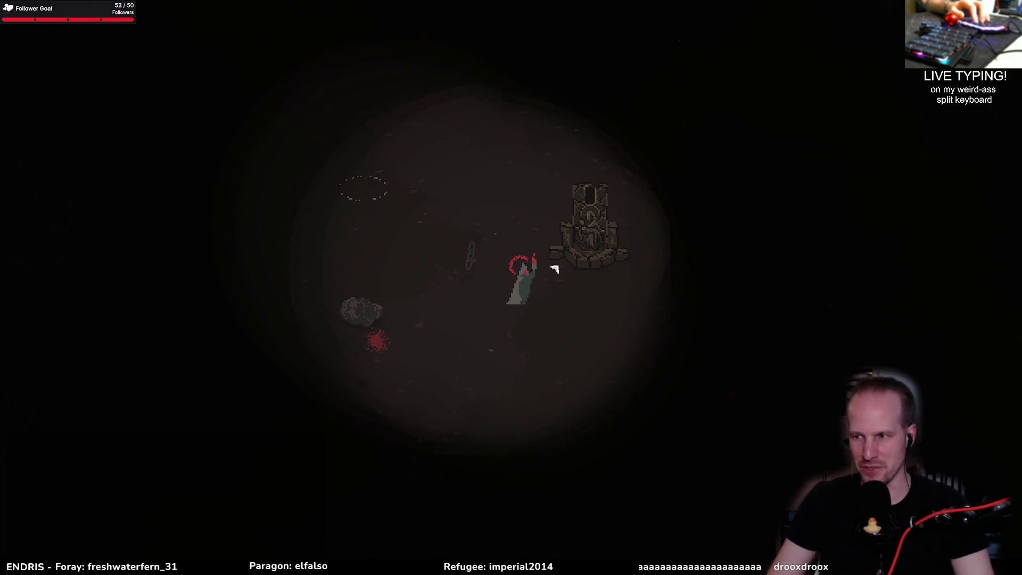
{"action": "key", "text": "d"}
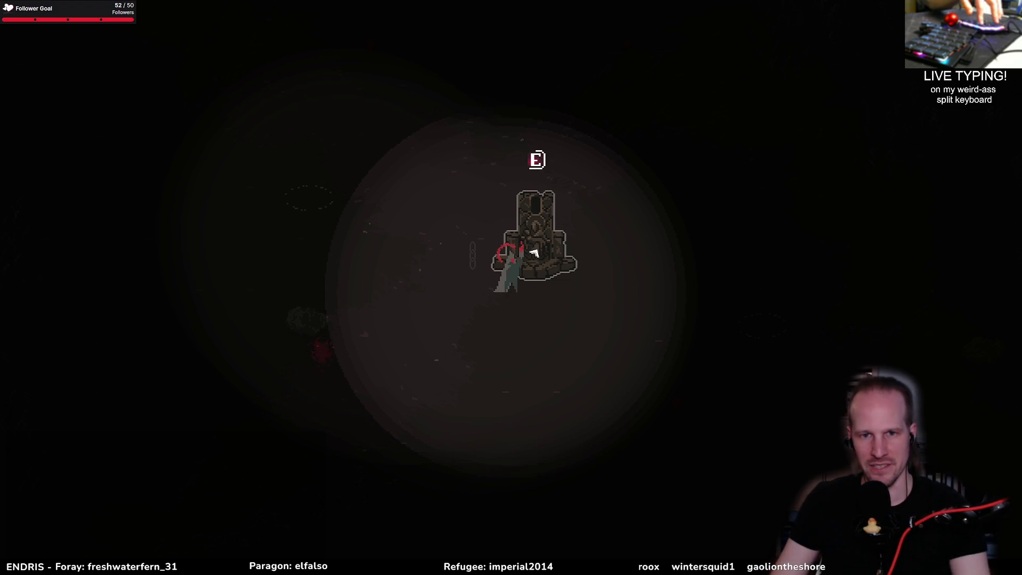
{"action": "key", "text": "e"}
{"action": "key", "text": "s"}
{"action": "key", "text": "a"}
{"action": "key", "text": "d"}
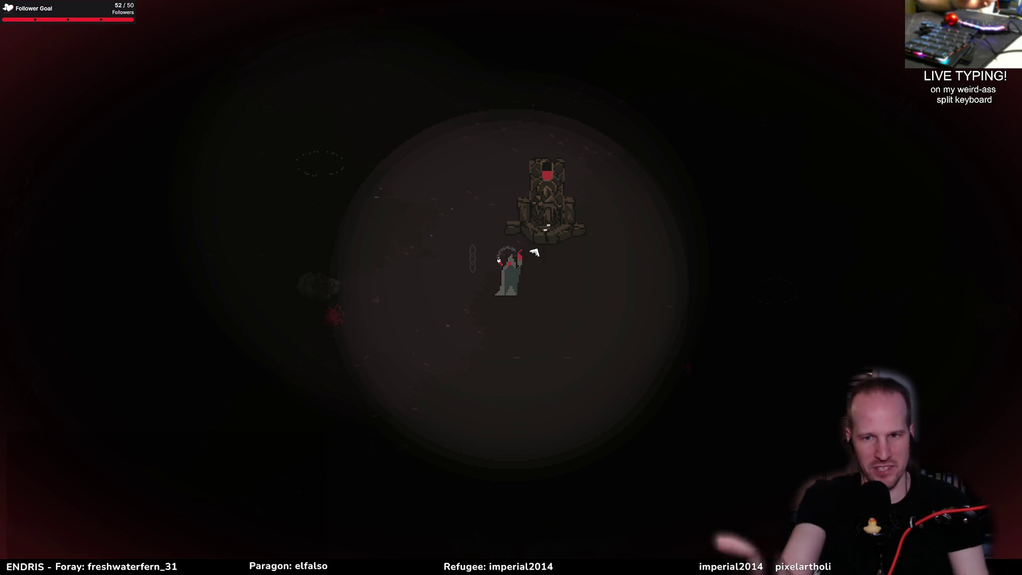
Return to the altar and activate it with E, lighting the arena and its two pads
{"action": "key", "text": "w"}
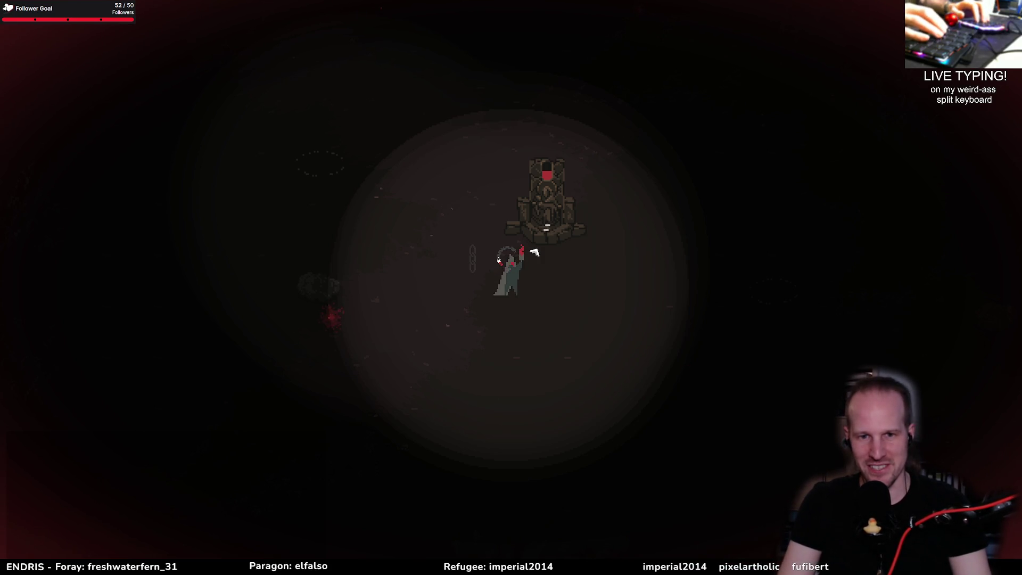
{"action": "key", "text": "a"}
{"action": "key", "text": "s"}
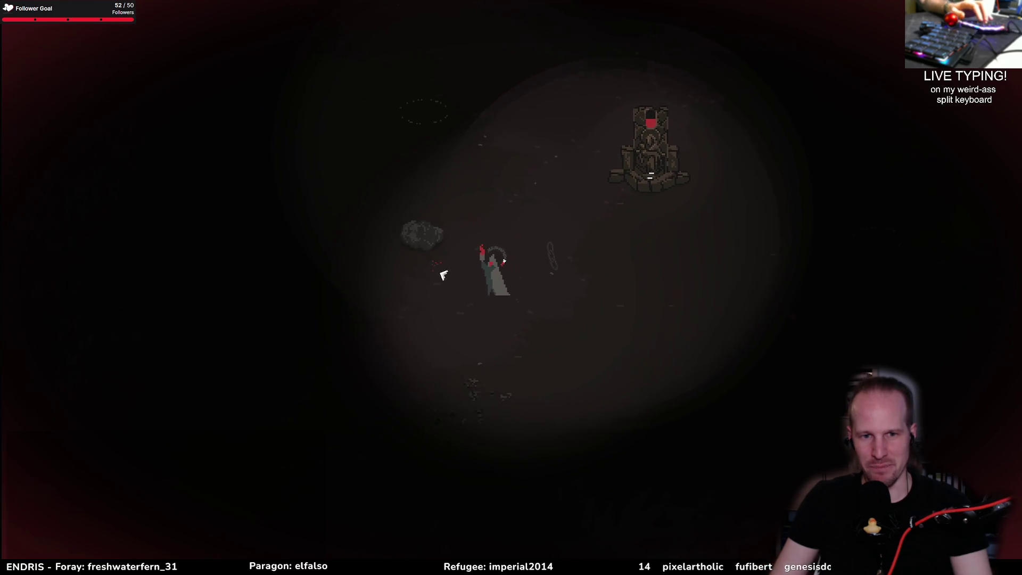
{"action": "key", "text": "d"}
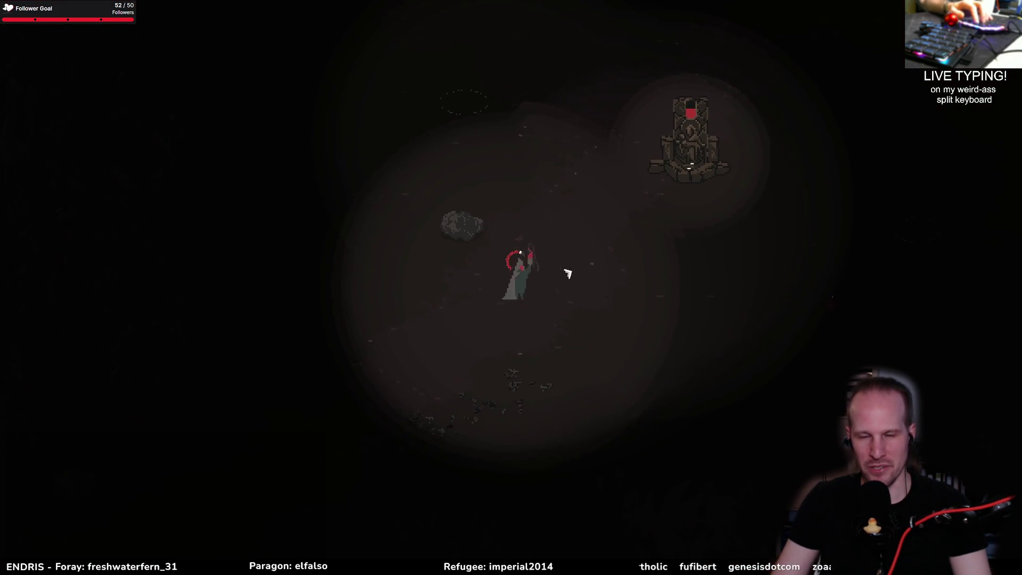
{"action": "key", "text": "w"}
{"action": "key", "text": "d"}
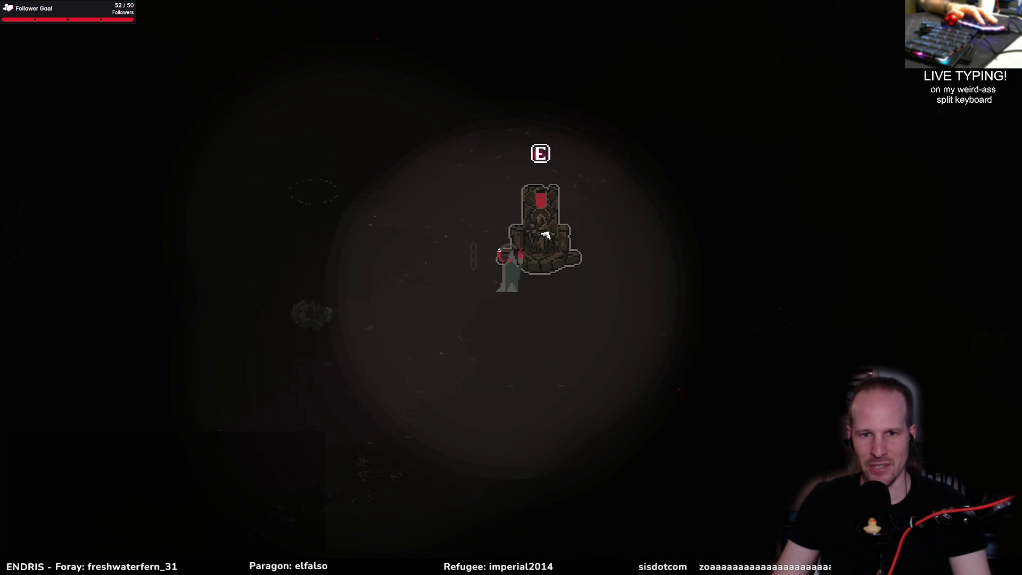
{"action": "key", "text": "e"}
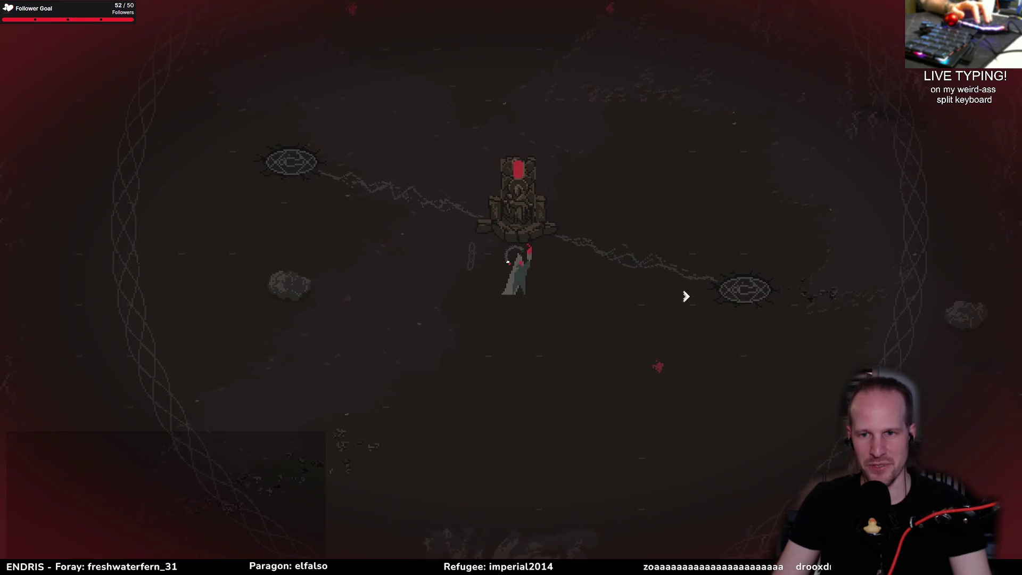
{"action": "key", "text": "d"}
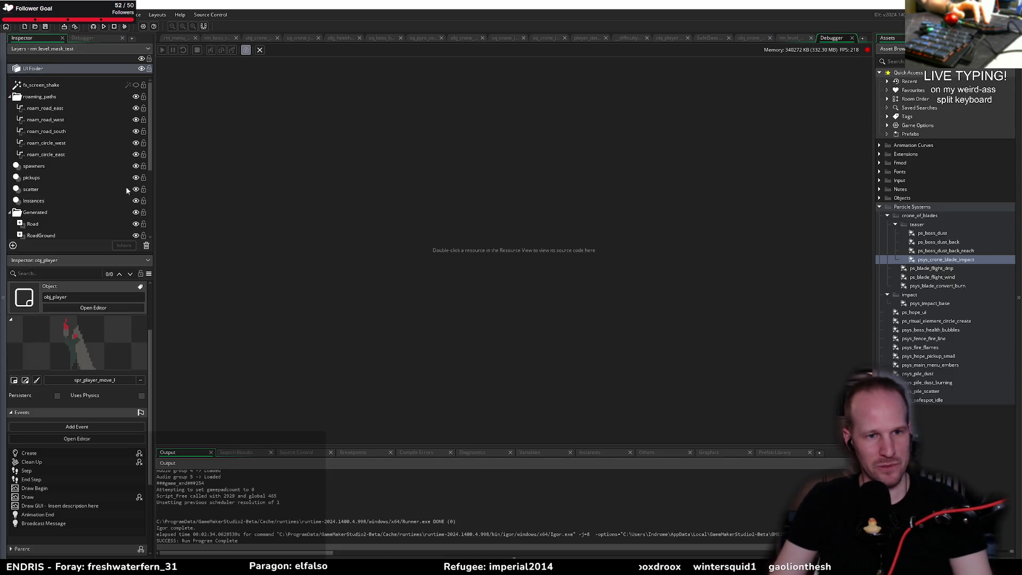
Close the Debugger and obj_player tabs
{"action": "middle_click", "coordinate": [836, 39]}
{"action": "left_click", "coordinate": [365, 229]}
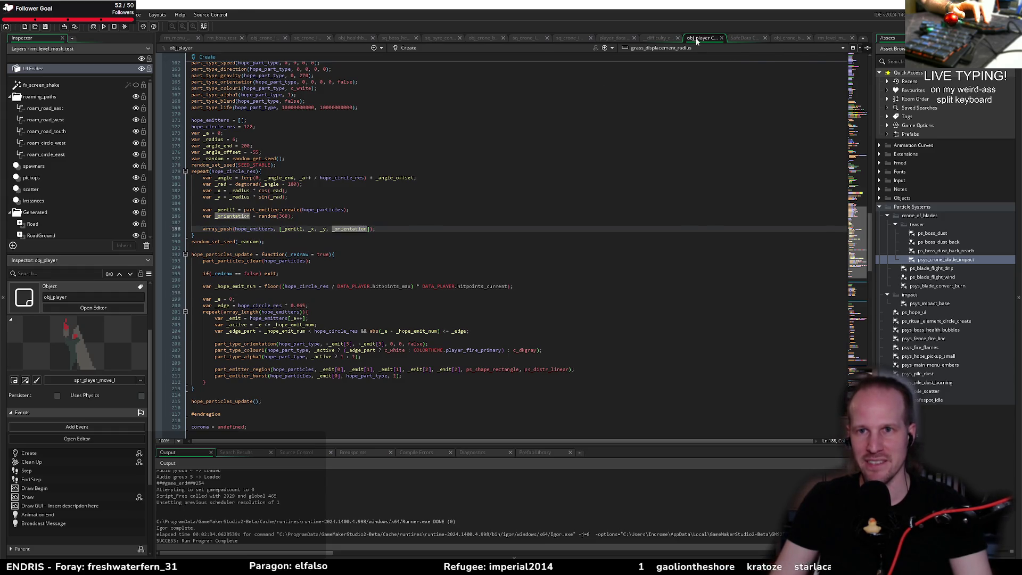
{"action": "middle_click", "coordinate": [697, 39]}
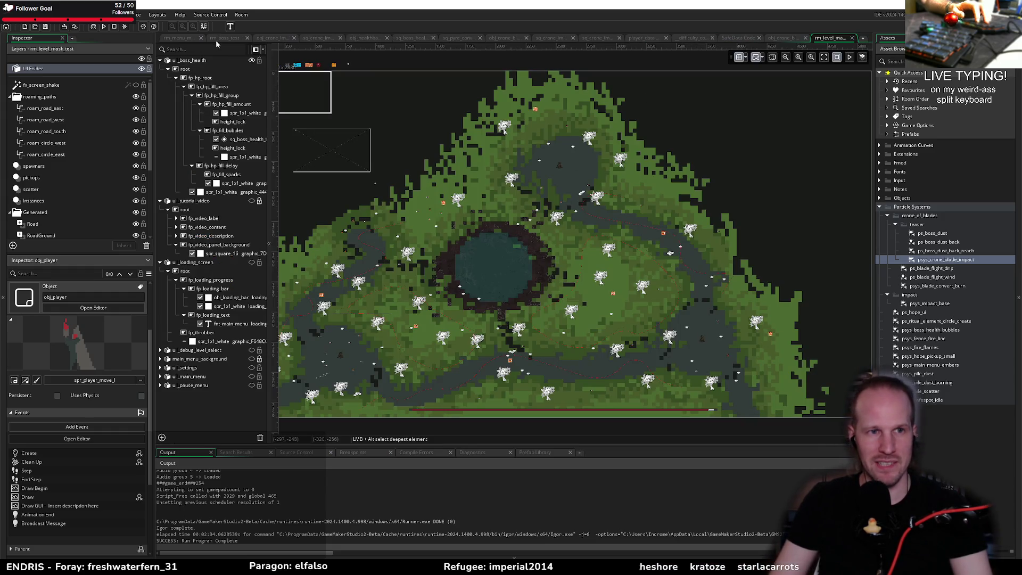
In obj_crone_impaler's Step code, end the TELEGRAPHING case with break; before ATTACK_PLAYER
{"action": "left_click", "coordinate": [315, 40]}
{"action": "left_click", "coordinate": [272, 39]}
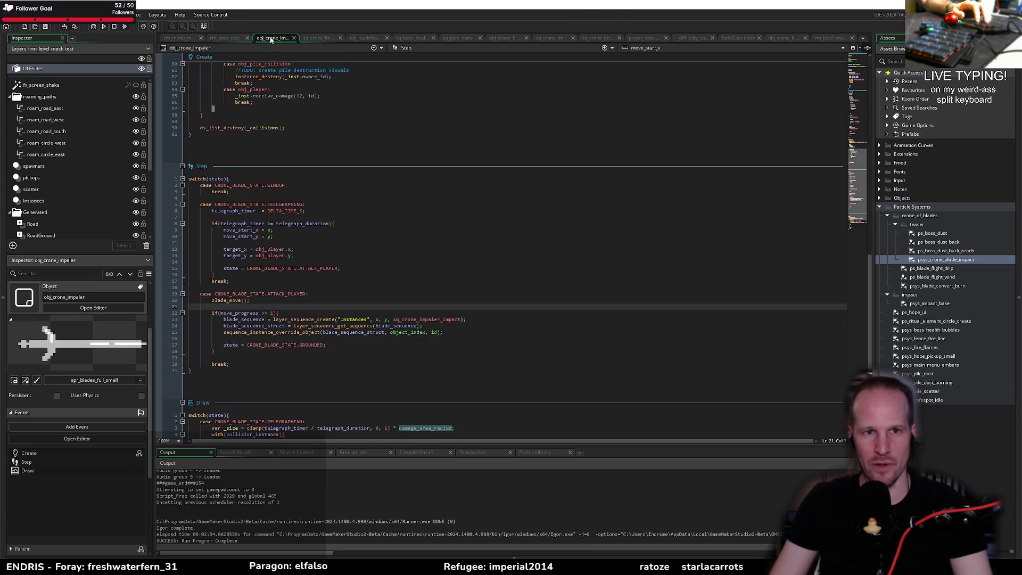
{"action": "left_click", "coordinate": [324, 262]}
{"action": "key", "text": "Down"}
{"action": "key", "text": "Down"}
{"action": "key", "text": "Down"}
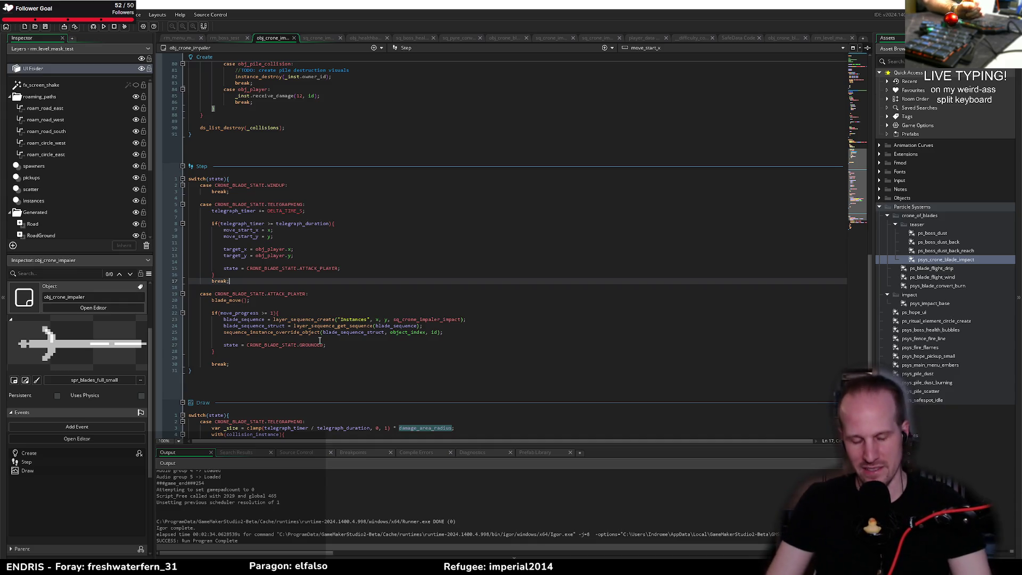
{"action": "left_click", "coordinate": [376, 345]}
{"action": "key", "text": "Up"}
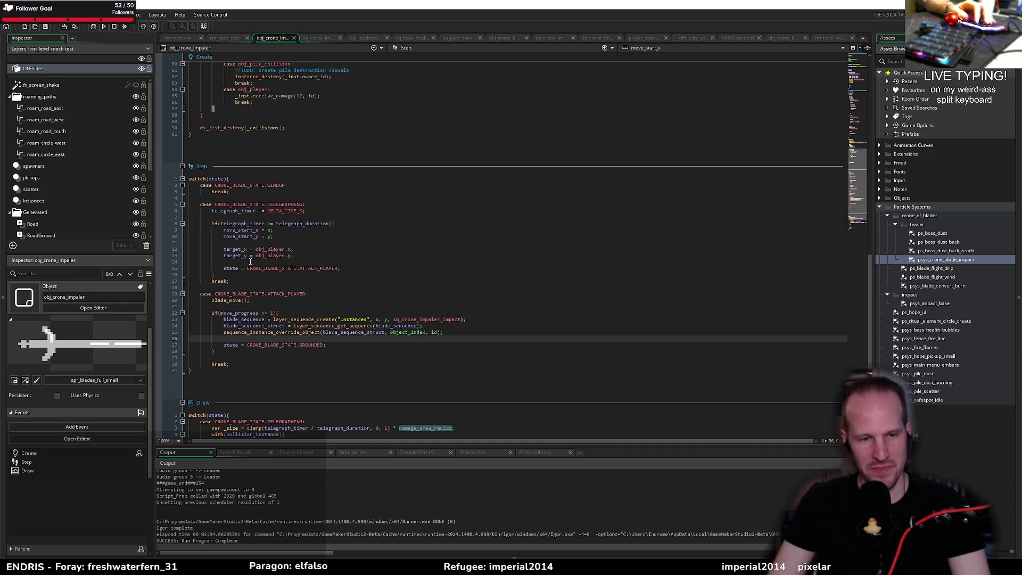
{"action": "left_click", "coordinate": [295, 301]}
{"action": "left_click", "coordinate": [290, 308]}
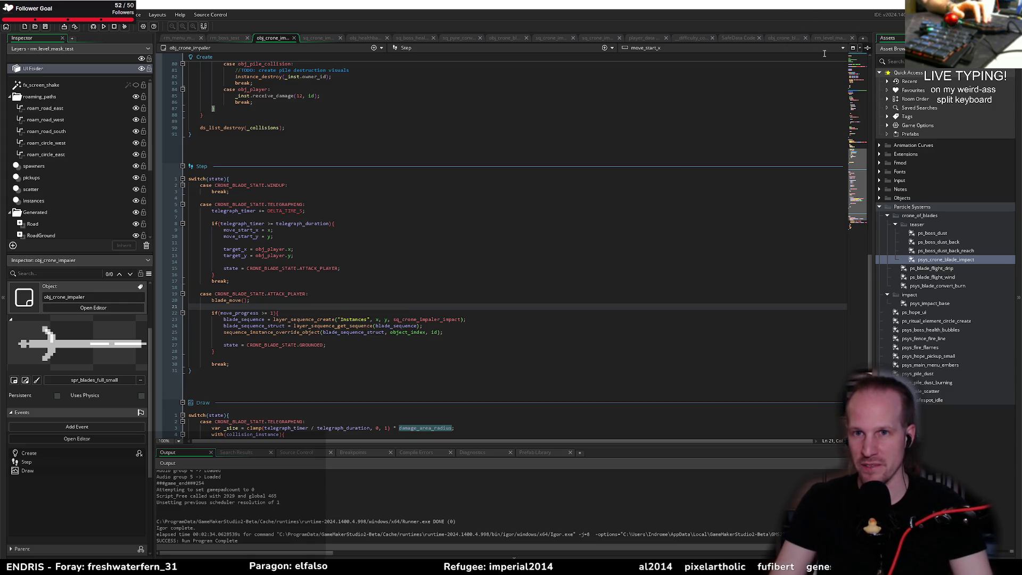
Preview sq_crone_impaler, stop at frame 120, and list properties to add to the impaler track
{"action": "left_click", "coordinate": [595, 39]}
{"action": "left_click", "coordinate": [547, 39]}
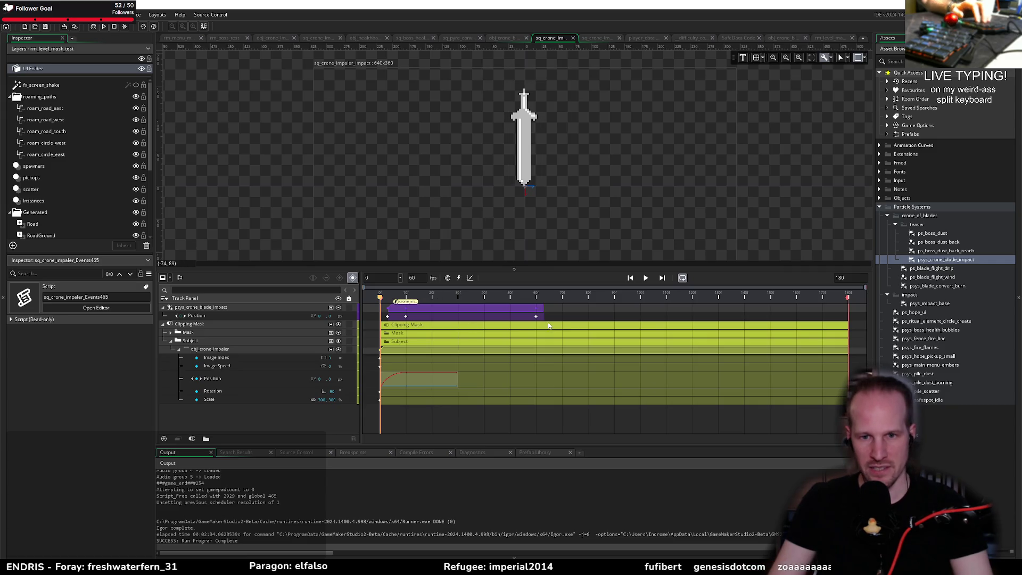
{"action": "key", "text": "space"}
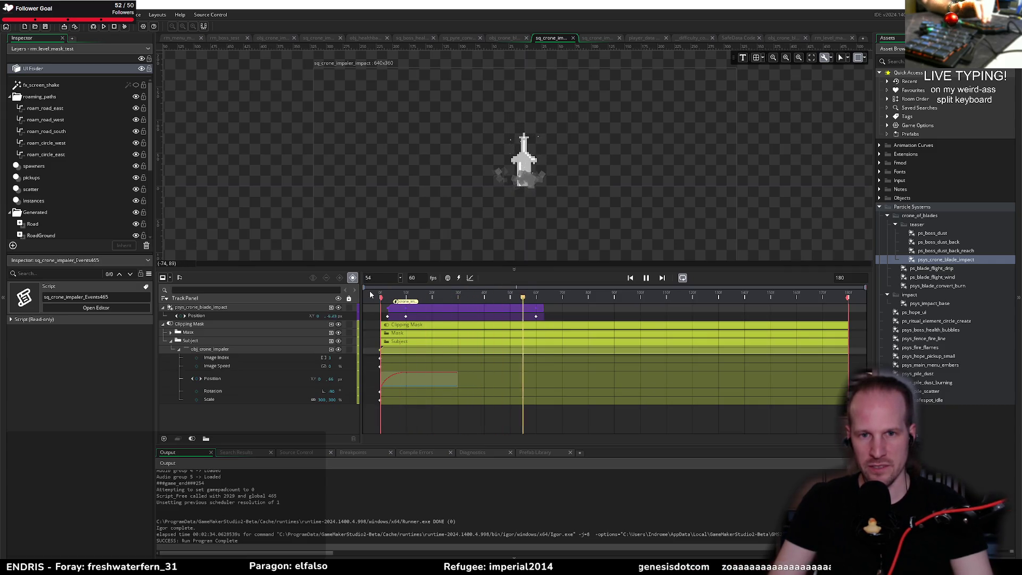
{"action": "key", "text": "space"}
{"action": "left_click", "coordinate": [692, 296]}
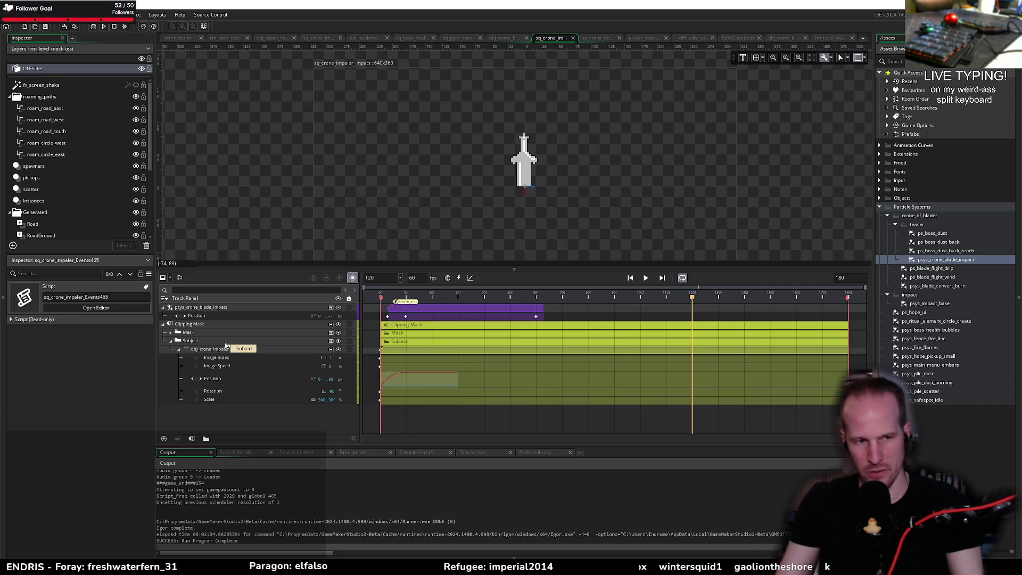
{"action": "left_click", "coordinate": [331, 351]}
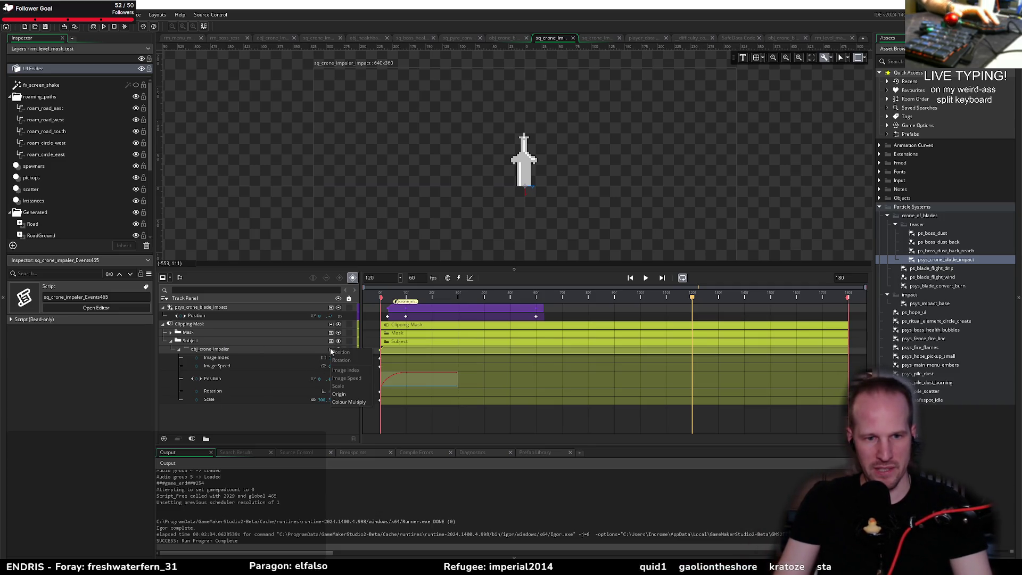